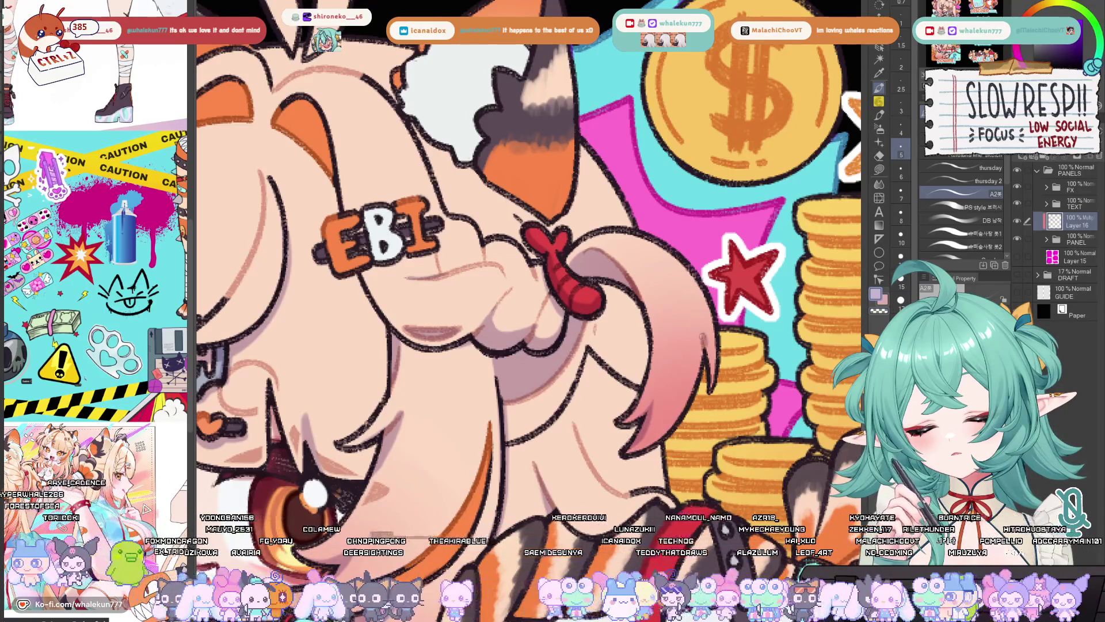
Step: Zoom into the Donate girl's glove and ink short strokes along its right edge
scroll(685, 355, "up", 1)
scroll(685, 355, "down", 5)
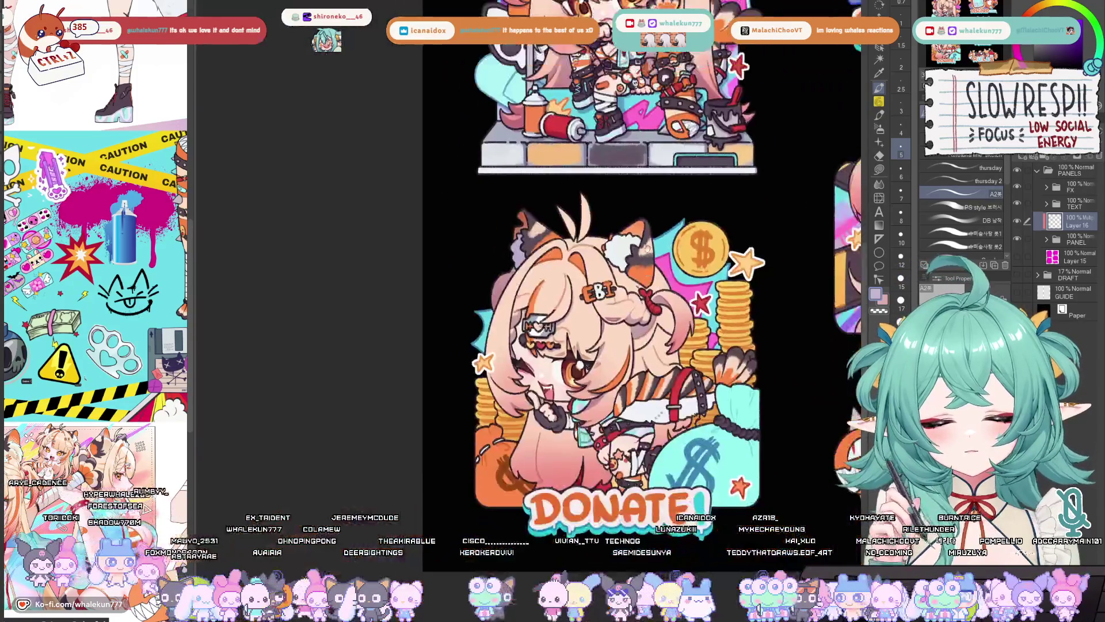
scroll(708, 250, "down", 2)
scroll(531, 332, "up", 4)
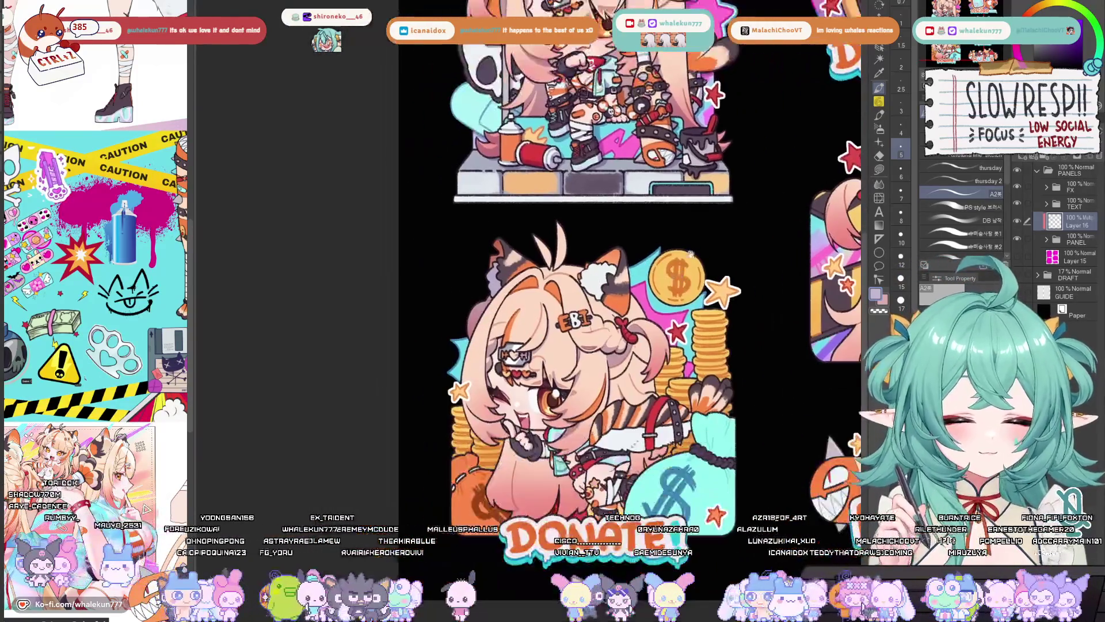
scroll(532, 332, "up", 3)
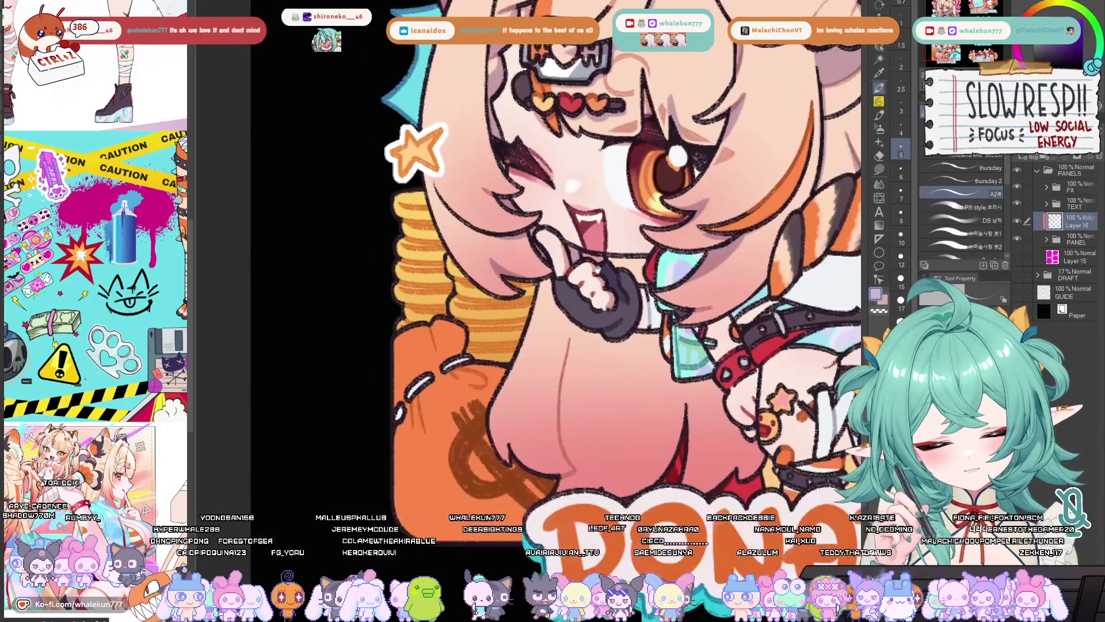
scroll(657, 320, "down", 2)
scroll(658, 319, "down", 3)
scroll(532, 383, "up", 3)
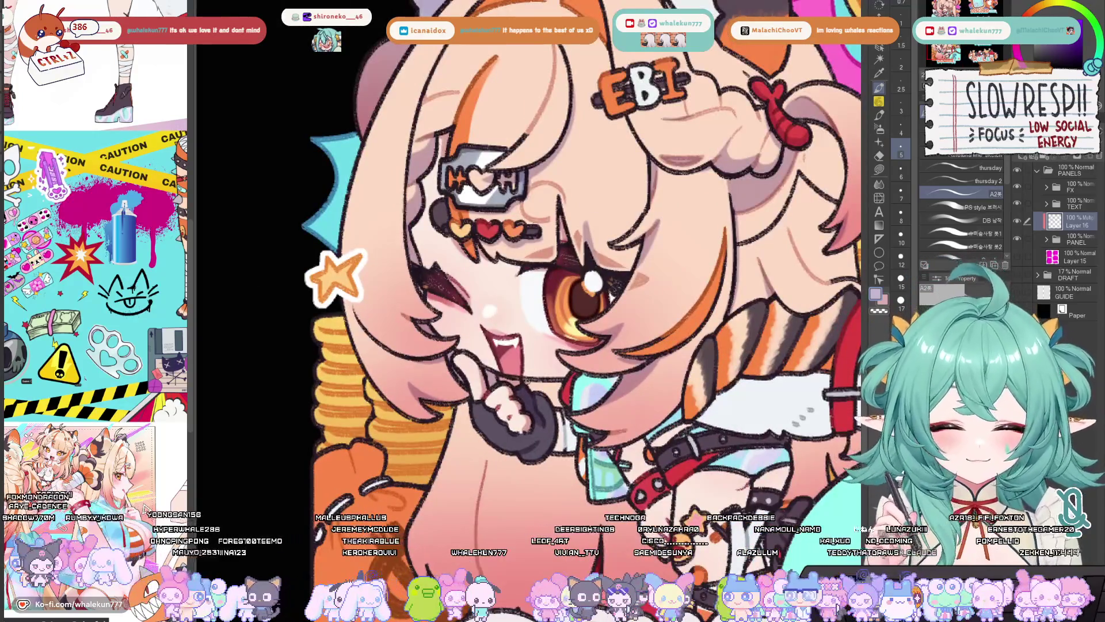
mouse_move(532, 383)
left_mouse_down()
mouse_move(545, 422)
mouse_move(552, 384)
mouse_move(569, 426)
mouse_move(552, 420)
left_mouse_up()
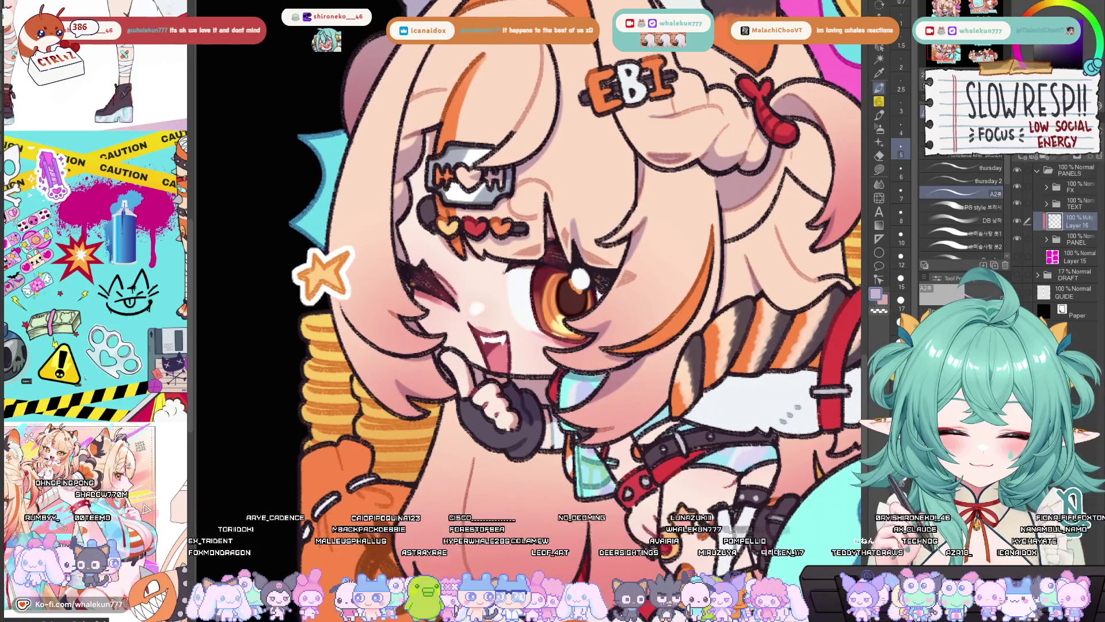
left_click_drag(627, 343, 612, 361)
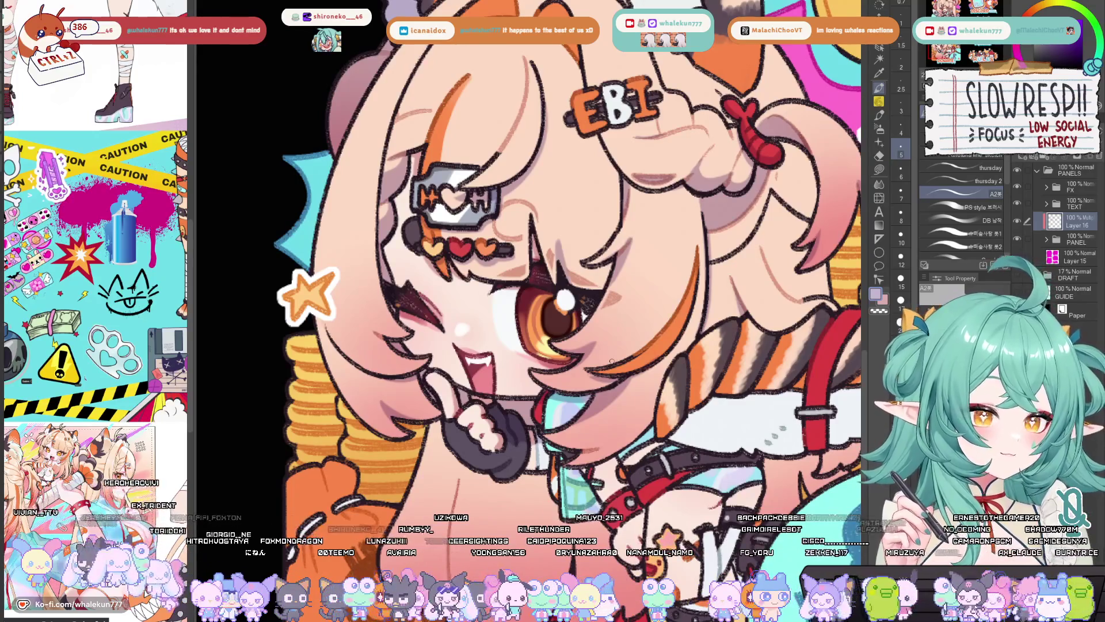
left_click_drag(698, 193, 560, 296)
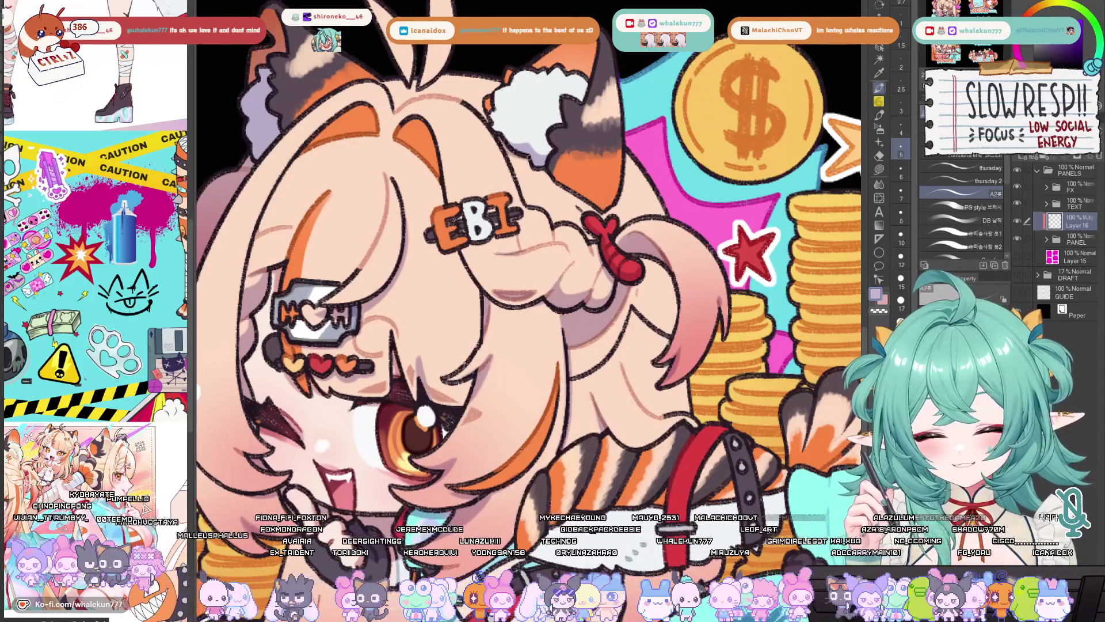
mouse_move(565, 127)
left_mouse_down()
mouse_move(598, 223)
mouse_move(638, 269)
left_mouse_up()
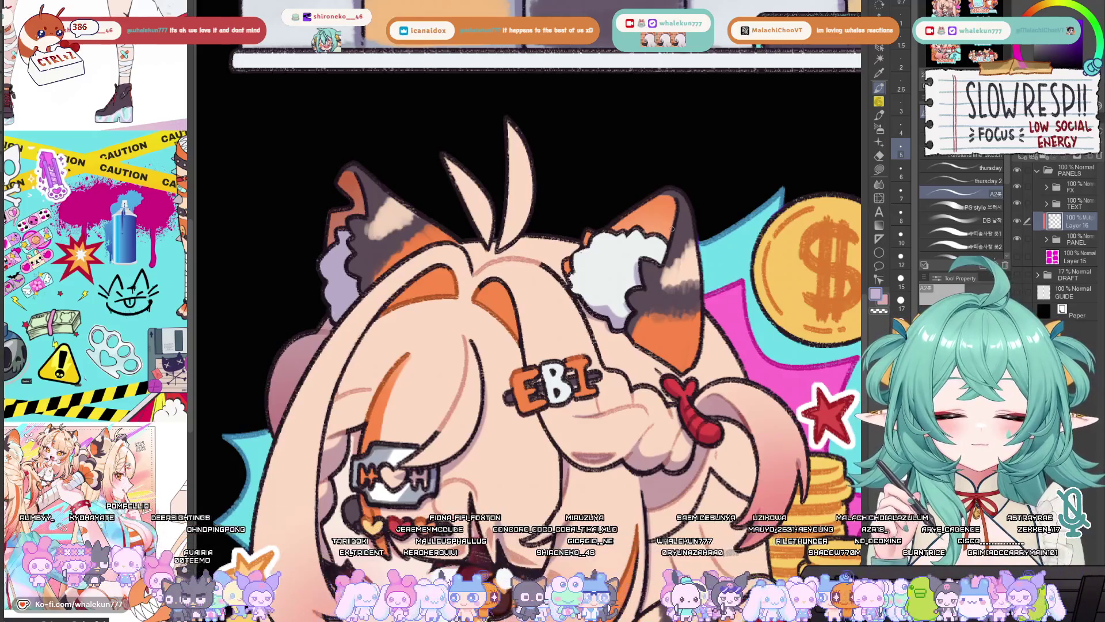
scroll(674, 229, "down", 1)
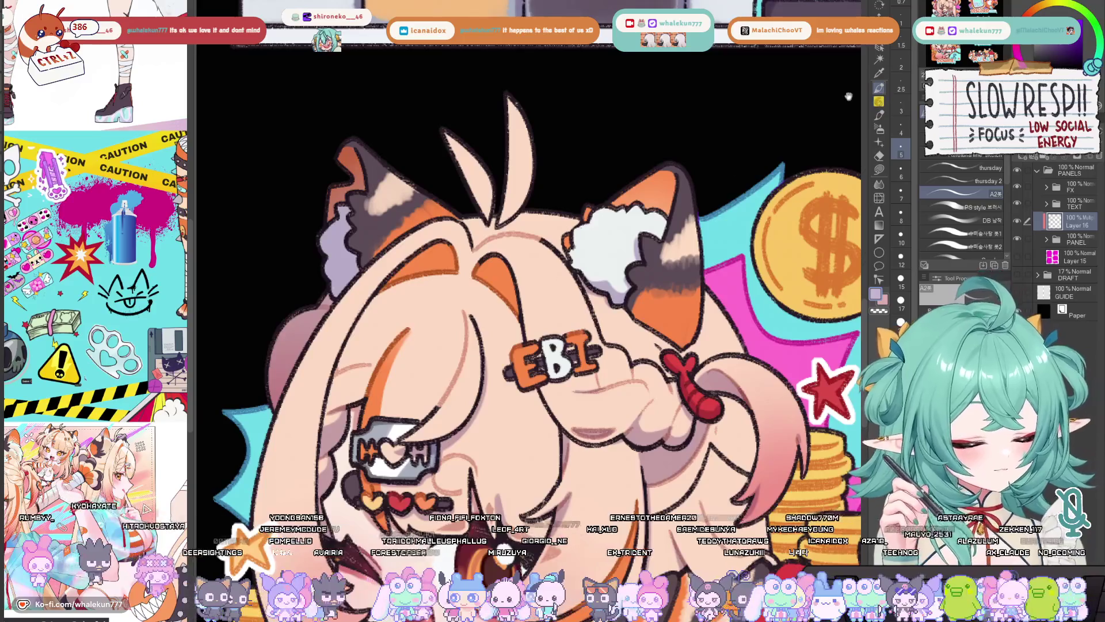
left_click_drag(848, 96, 900, 128)
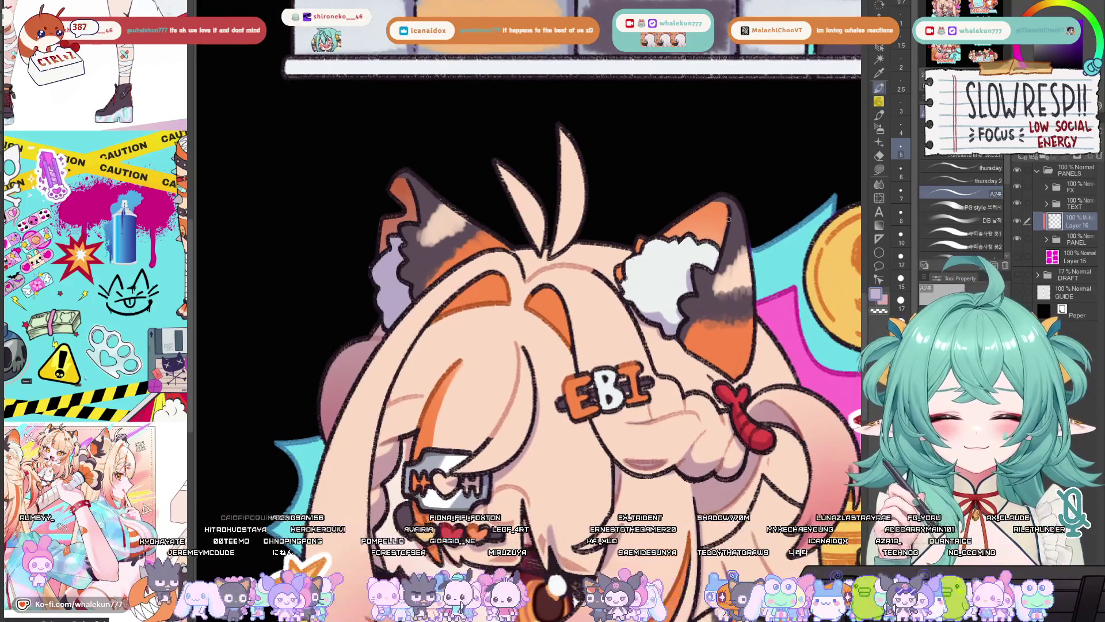
scroll(714, 247, "down", 4)
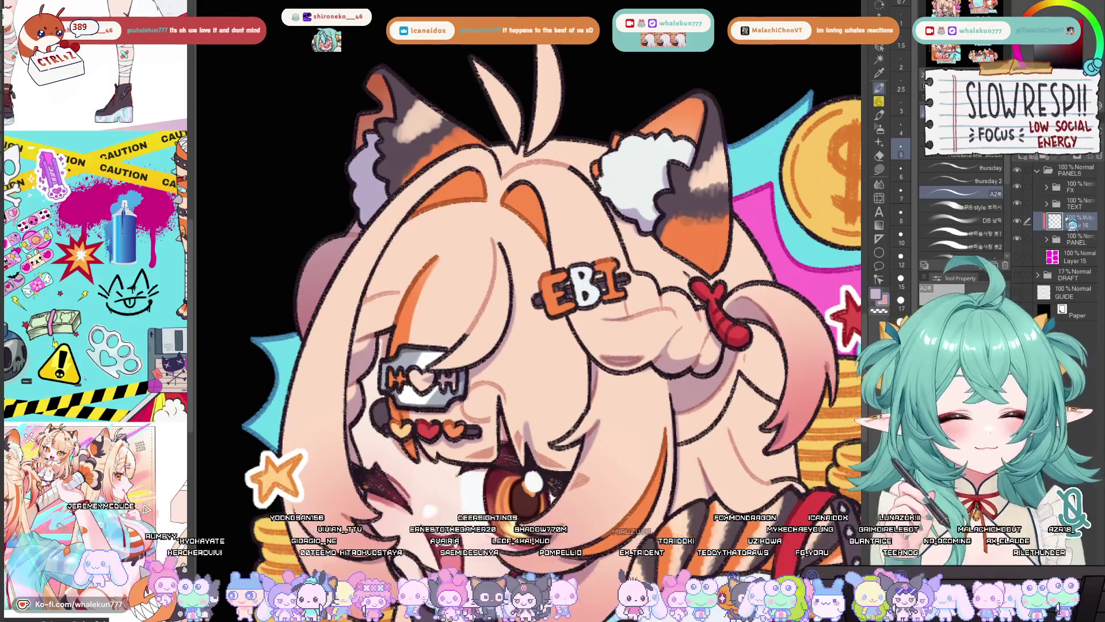
scroll(541, 288, "down", 3)
scroll(541, 288, "up", 2)
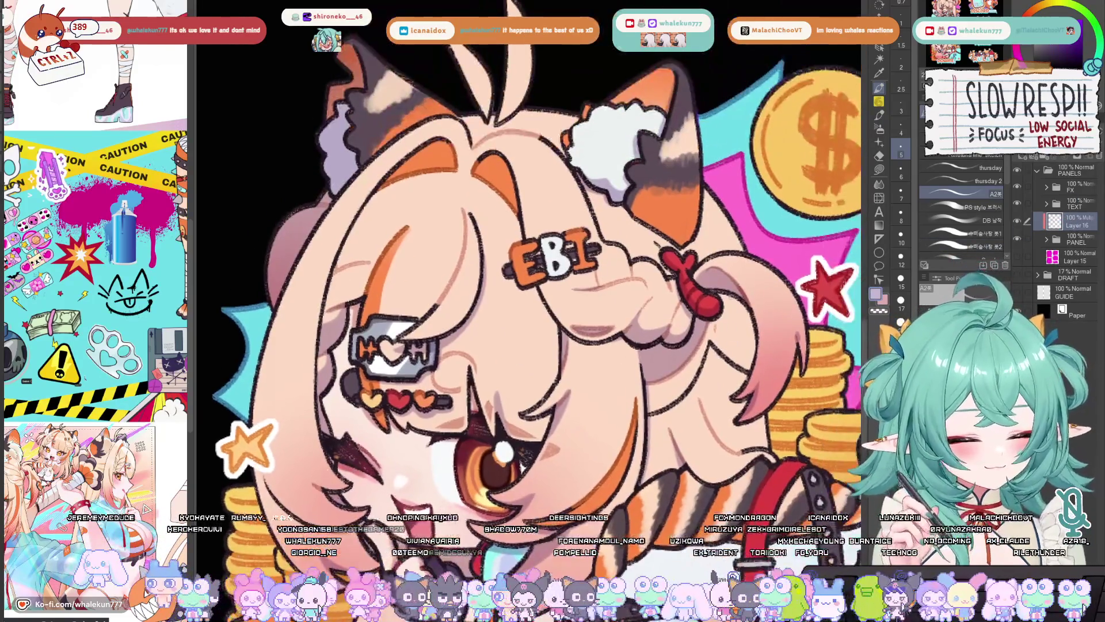
scroll(681, 339, "up", 1)
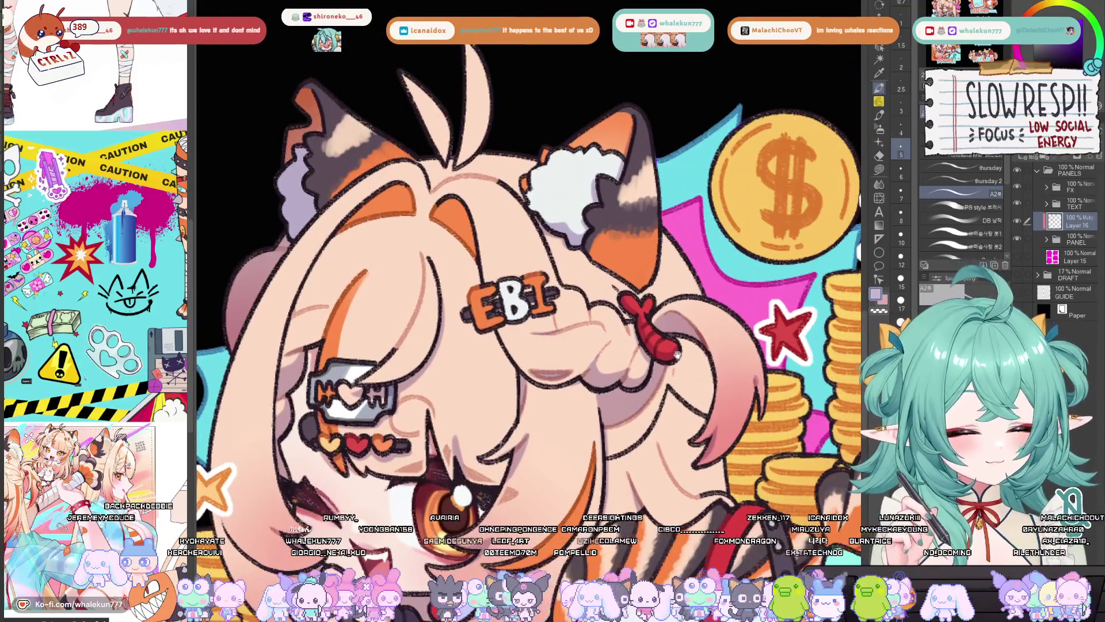
left_click_drag(678, 355, 668, 420)
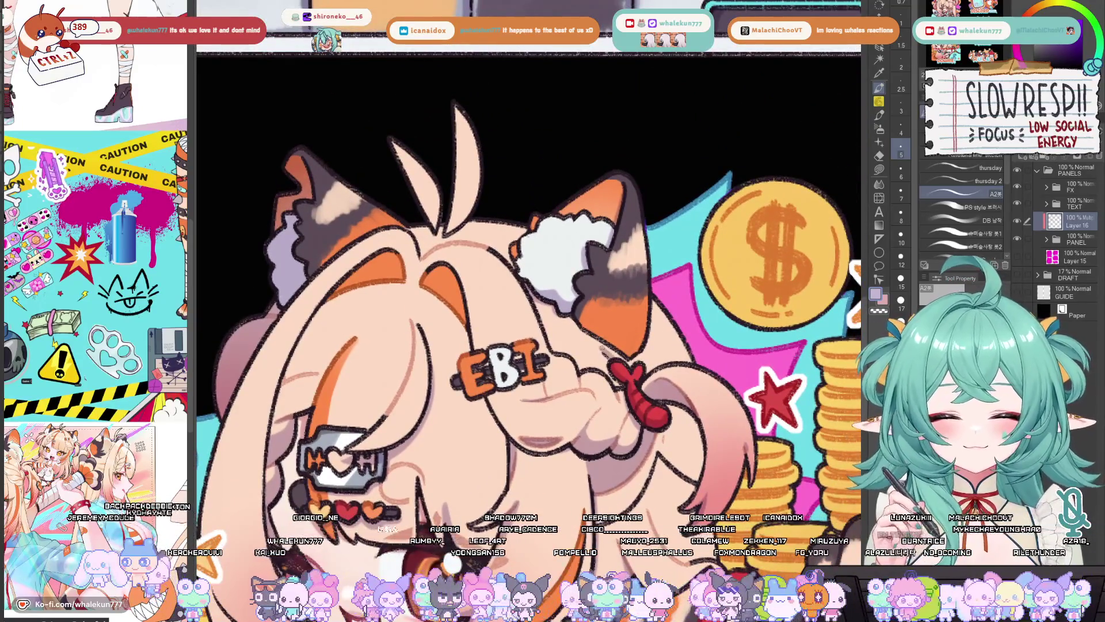
left_click_drag(641, 377, 623, 312)
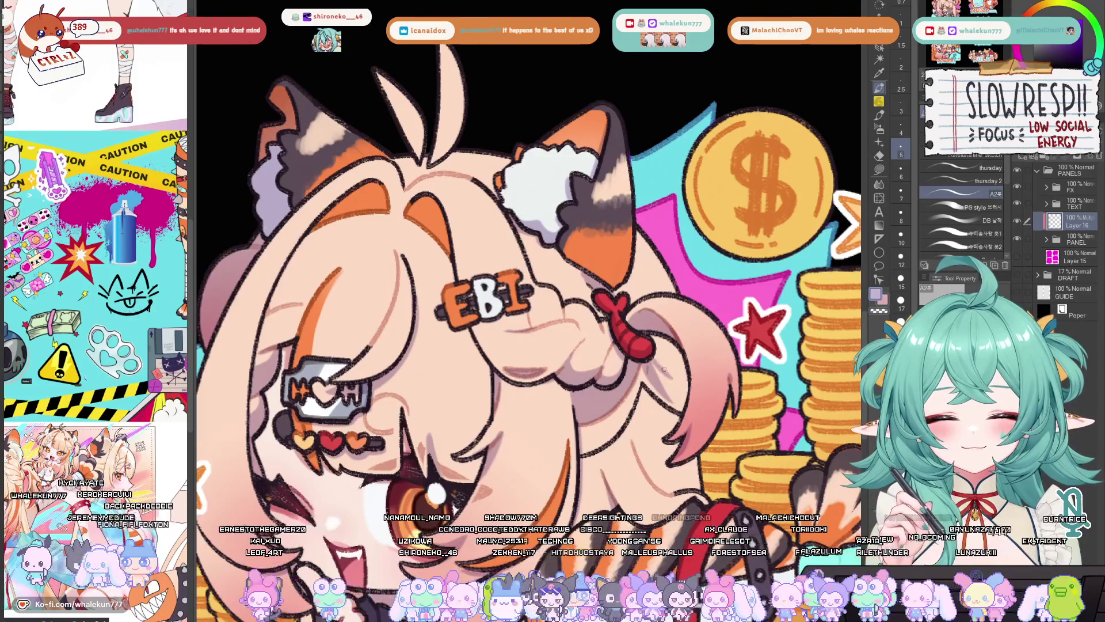
mouse_move(664, 369)
left_mouse_down()
mouse_move(707, 292)
mouse_move(698, 289)
left_mouse_up()
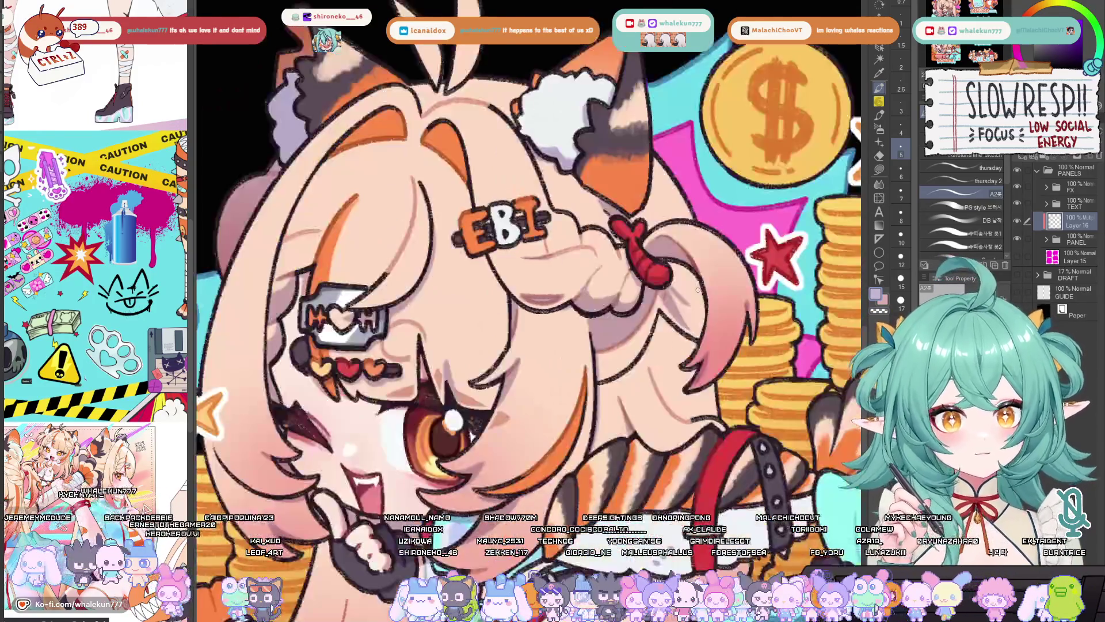
key("h")
key("h")
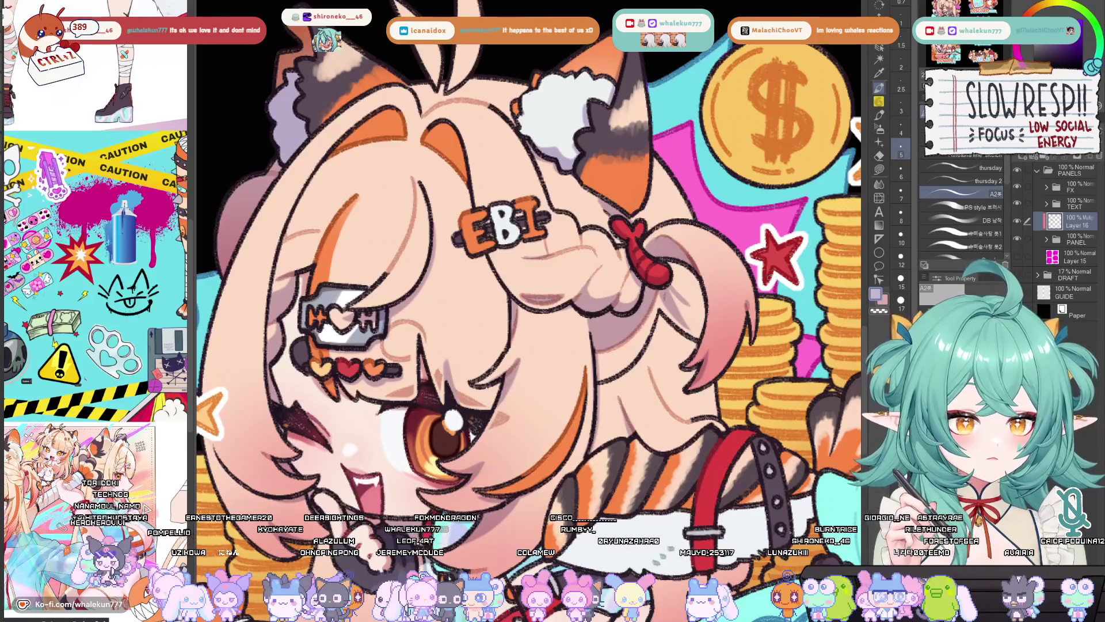
left_click_drag(618, 285, 656, 205)
Step: Ink thin dark strokes into the Donate girl's hair shading
left_click_drag(693, 329, 677, 301)
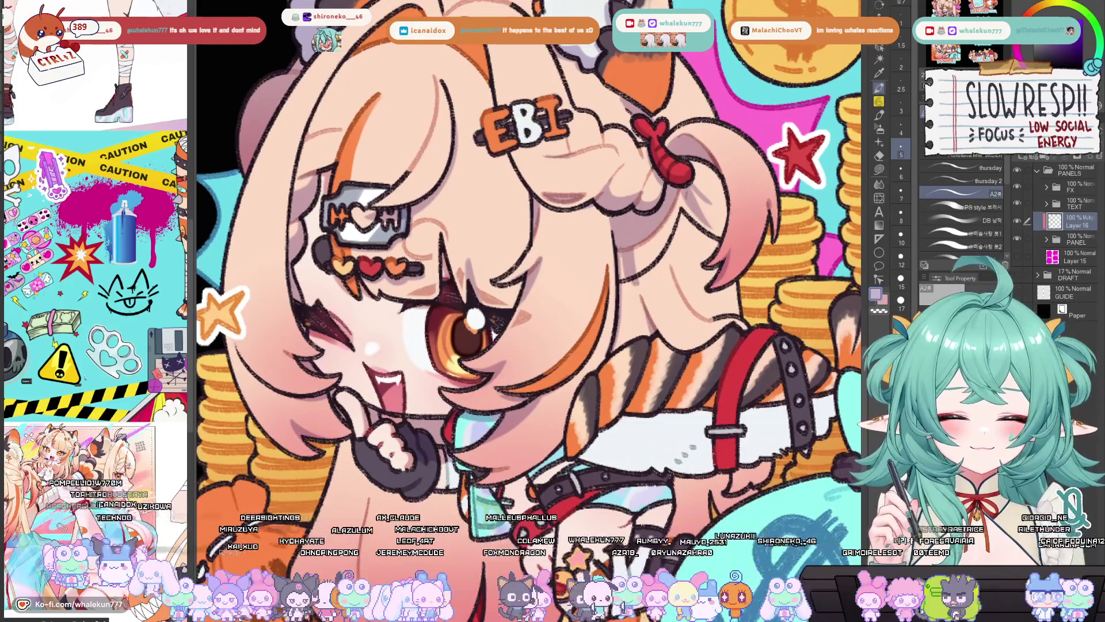
left_click_drag(632, 265, 641, 322)
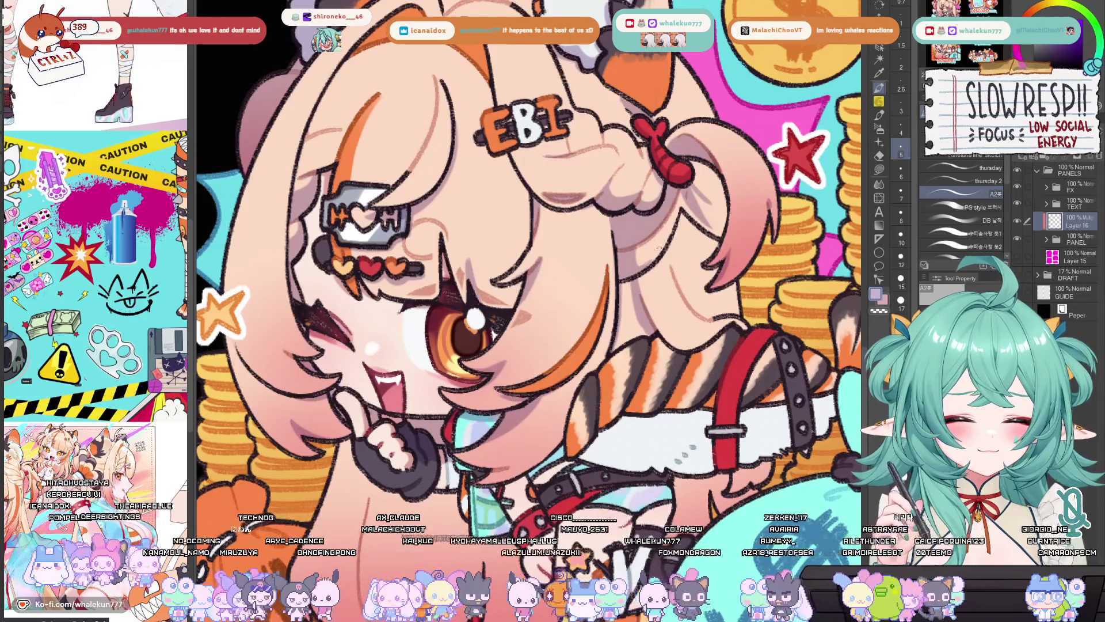
mouse_move(631, 280)
left_mouse_down()
mouse_move(619, 344)
mouse_move(628, 322)
mouse_move(630, 343)
left_mouse_up()
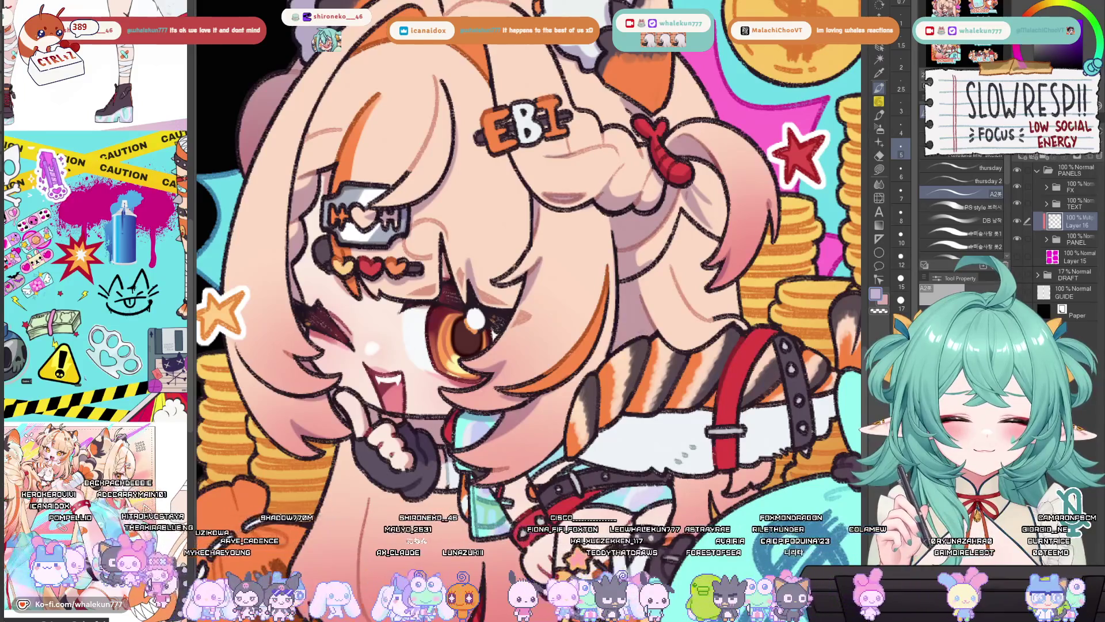
scroll(638, 331, "down", 5)
scroll(677, 323, "up", 5)
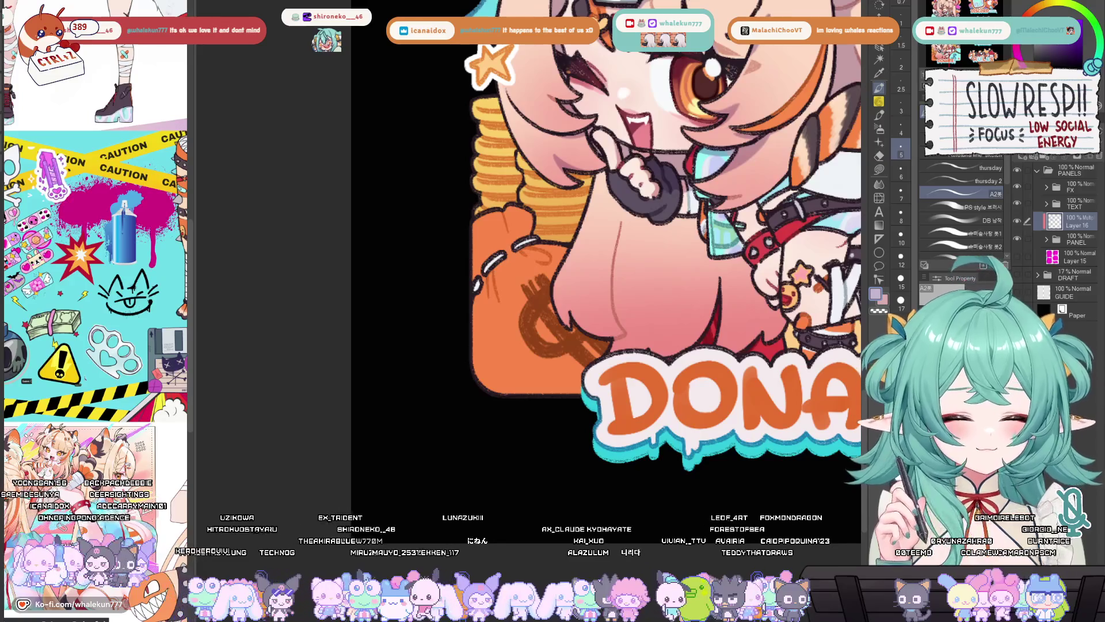
Step: Add small dark touch-up strokes around the belt area
left_click_drag(598, 248, 547, 293)
mouse_move(685, 257)
left_mouse_down()
mouse_move(707, 244)
mouse_move(703, 271)
mouse_move(740, 222)
left_mouse_up()
mouse_move(713, 256)
left_mouse_down()
mouse_move(742, 232)
mouse_move(685, 268)
left_mouse_up()
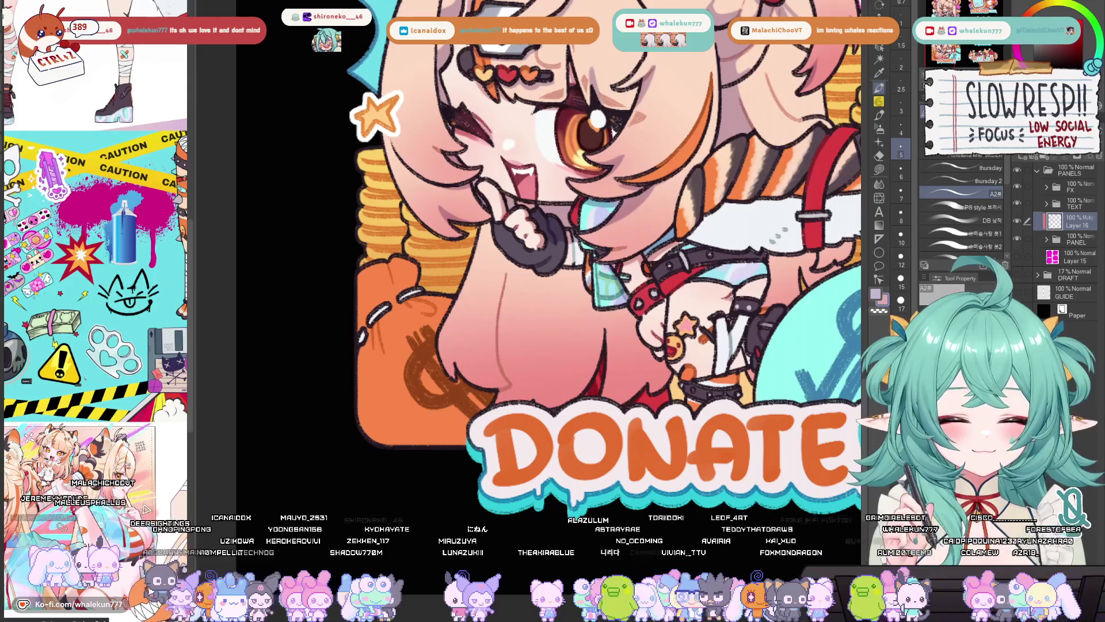
left_click_drag(749, 283, 717, 308)
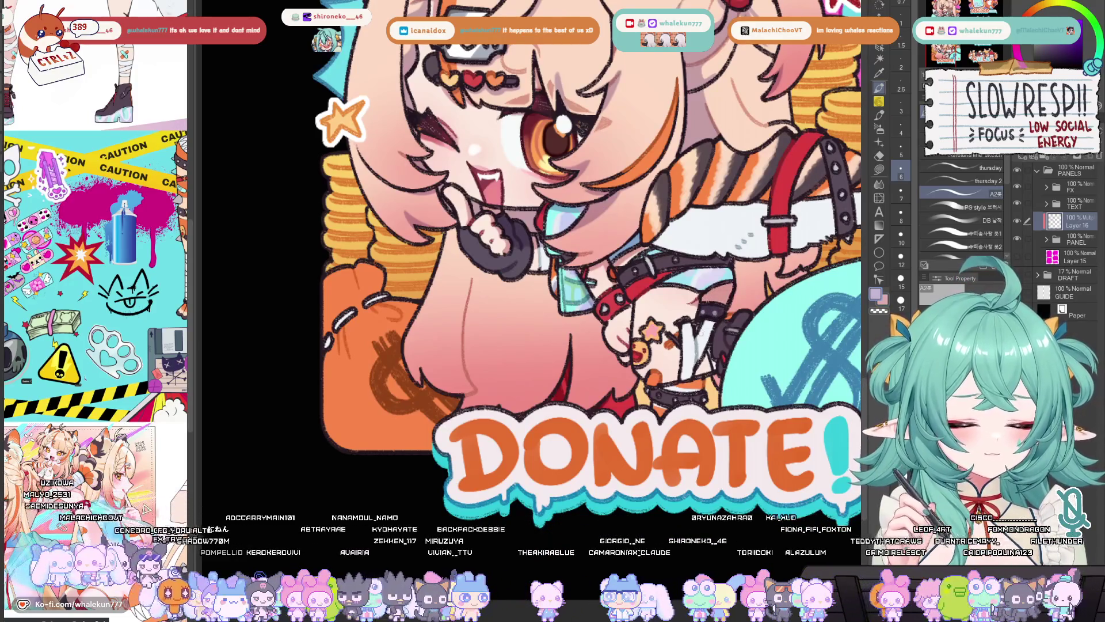
left_click_drag(716, 326, 709, 325)
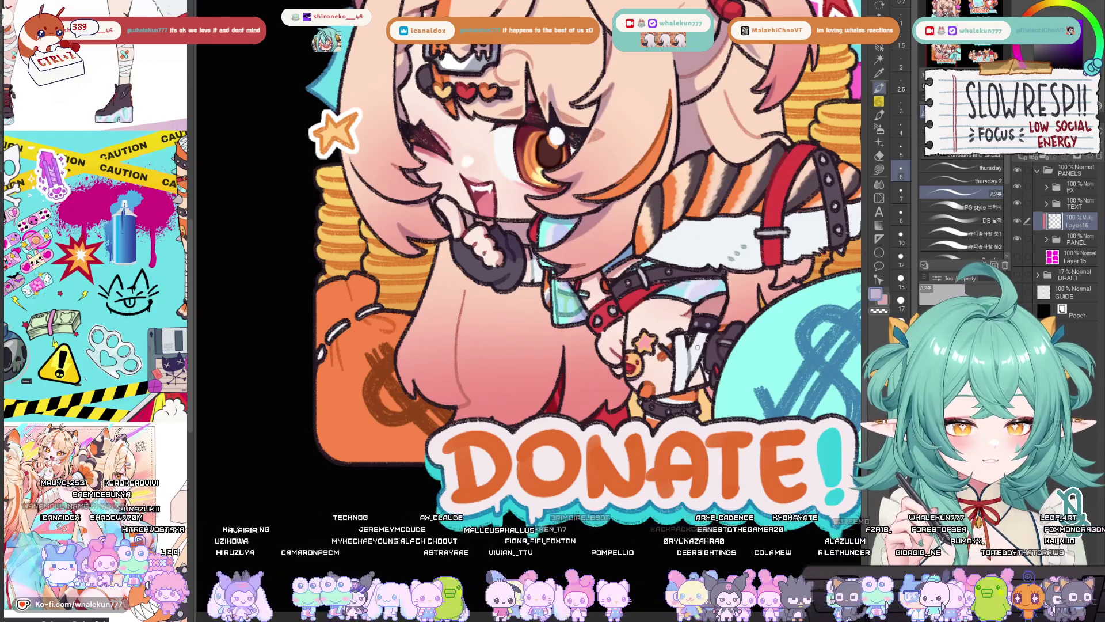
Step: Hatch darker strokes over the tiger-tail stripes
scroll(697, 347, "up", 2)
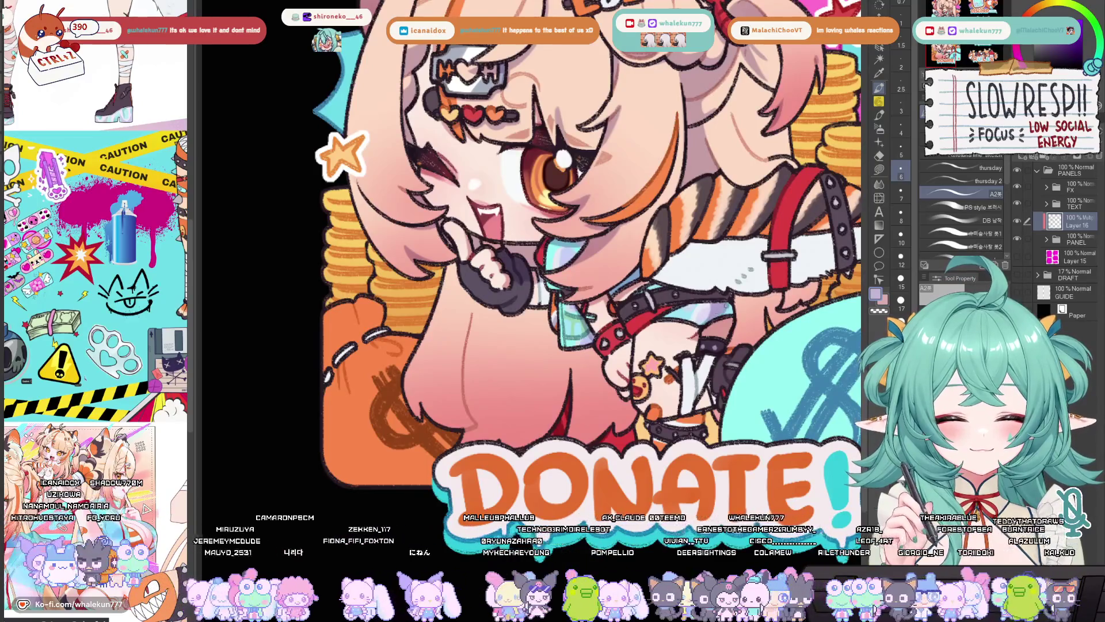
left_click_drag(711, 300, 720, 285)
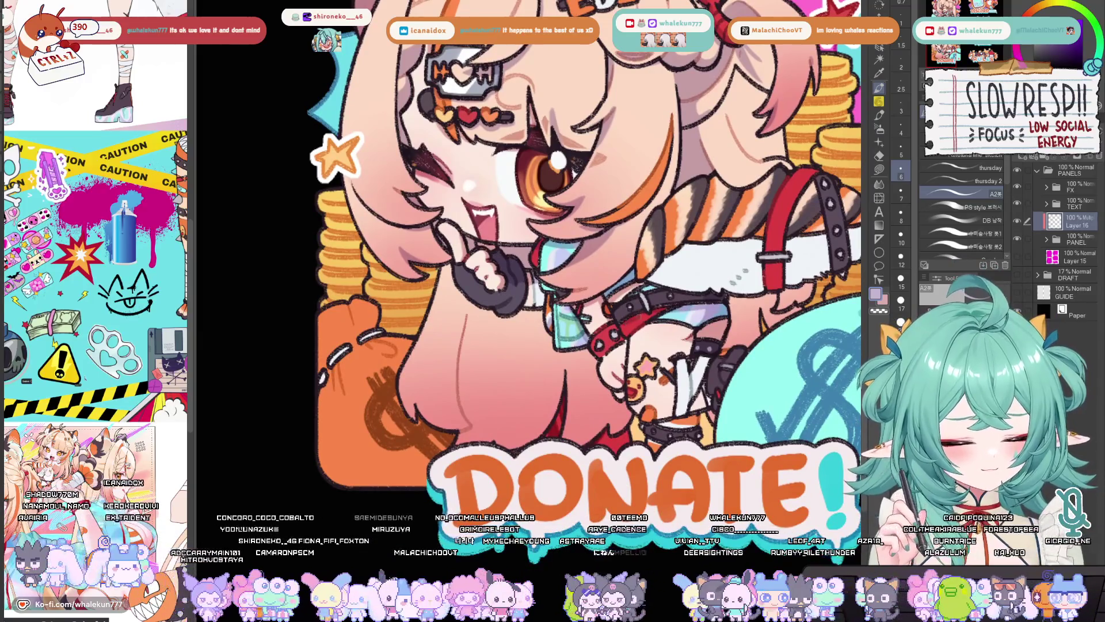
left_click_drag(688, 299, 613, 342)
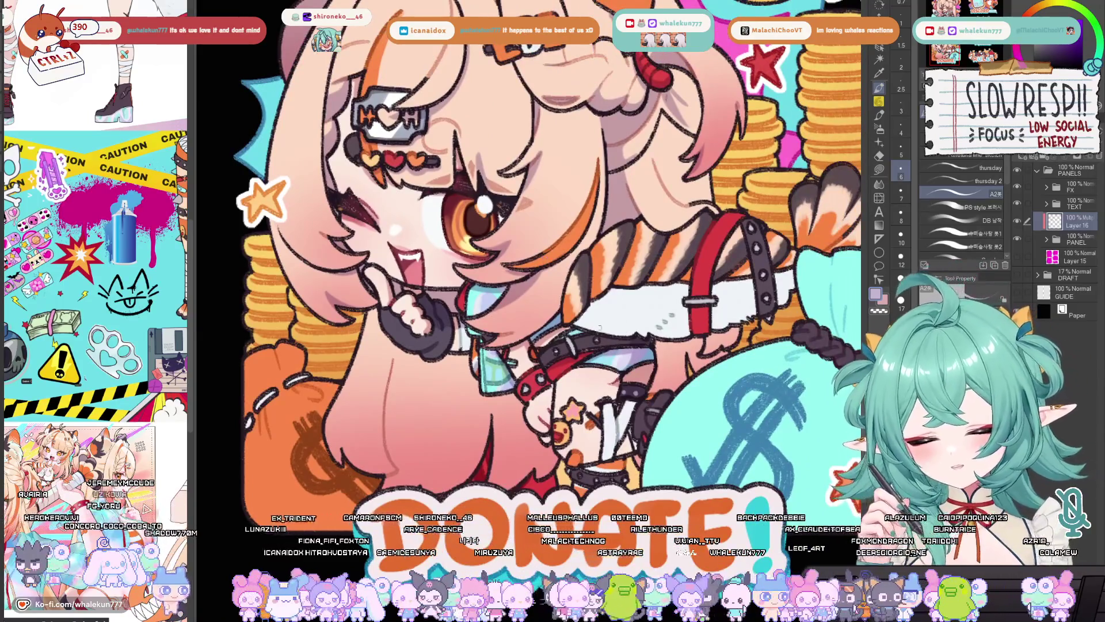
mouse_move(618, 225)
left_mouse_down()
mouse_move(591, 231)
mouse_move(580, 272)
left_mouse_up()
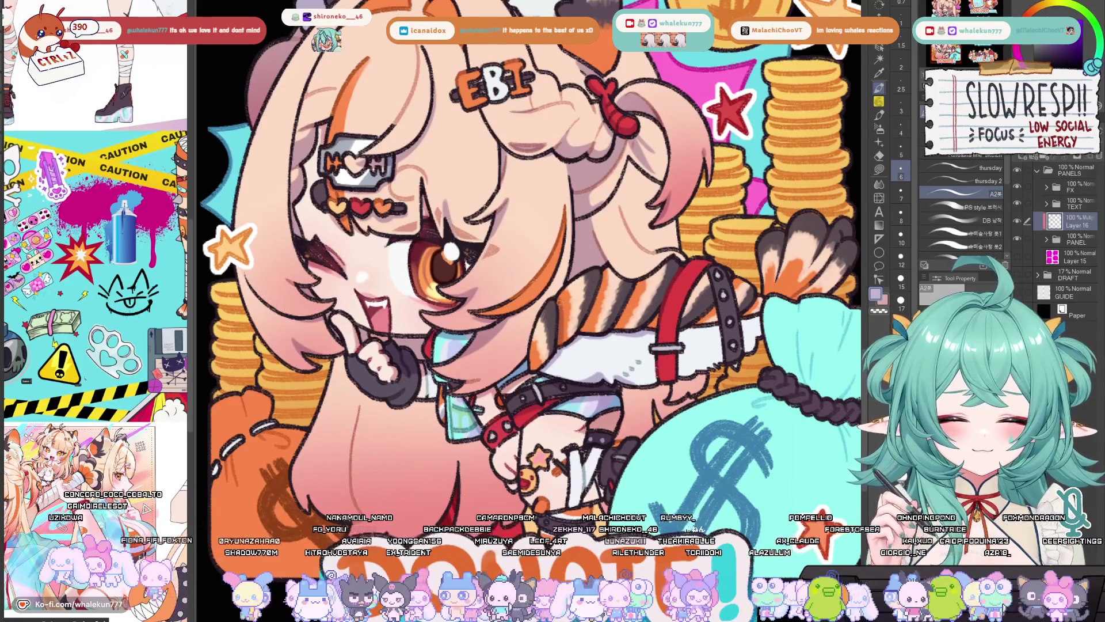
left_click_drag(606, 269, 582, 334)
left_click_drag(639, 278, 610, 338)
scroll(621, 318, "down", 5)
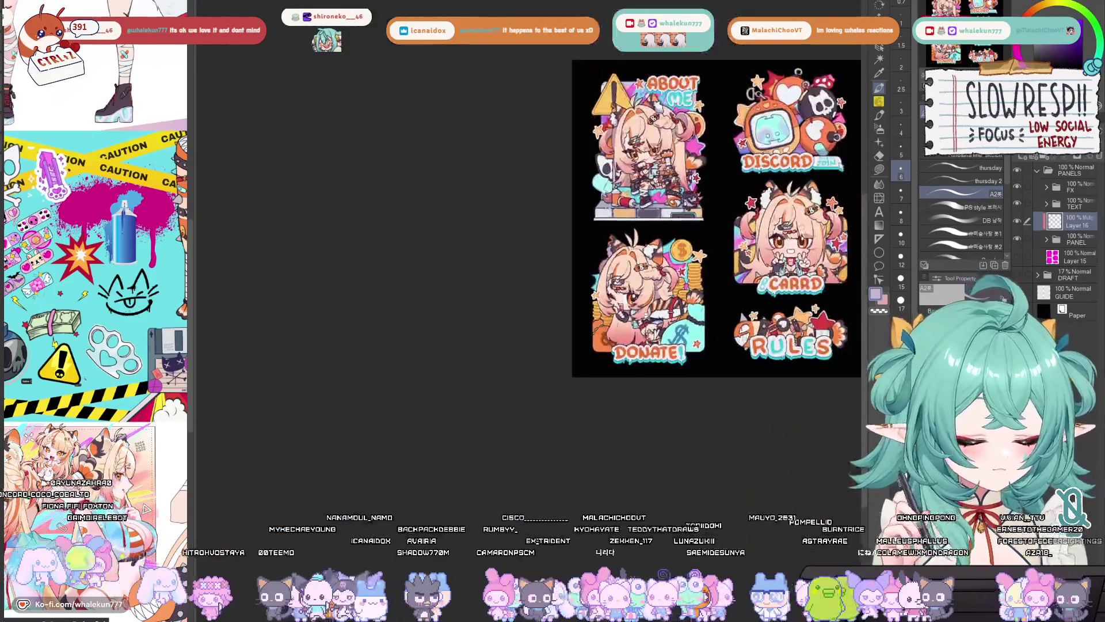
Step: Set the brush size to 8 and paint a small darker mark on the white strap
scroll(620, 317, "up", 4)
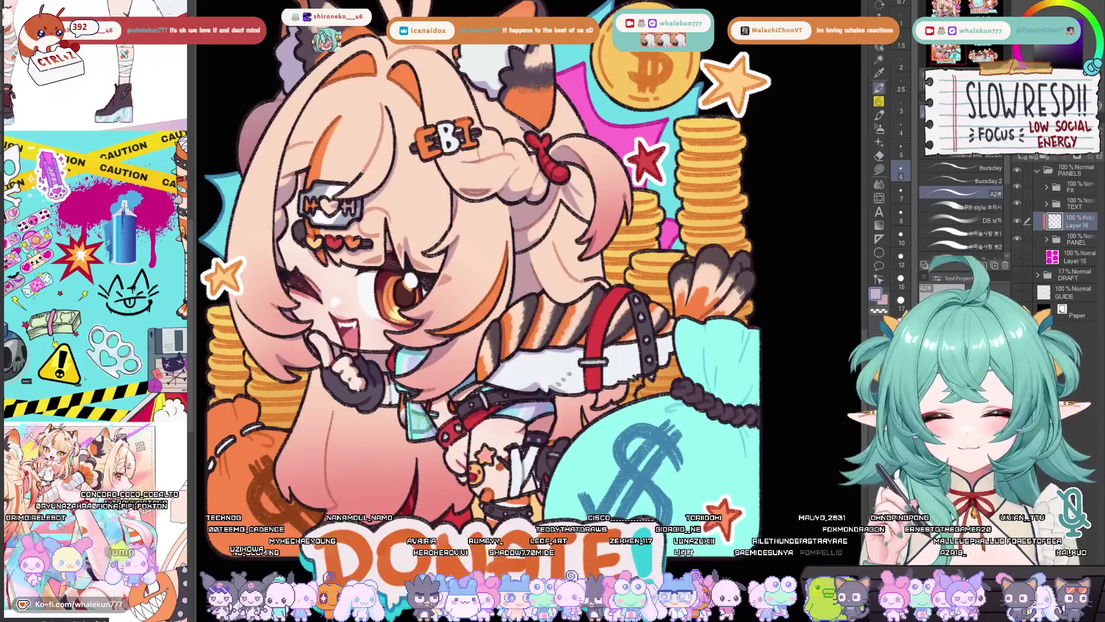
key("bracketright")
key("bracketright")
key("bracketright")
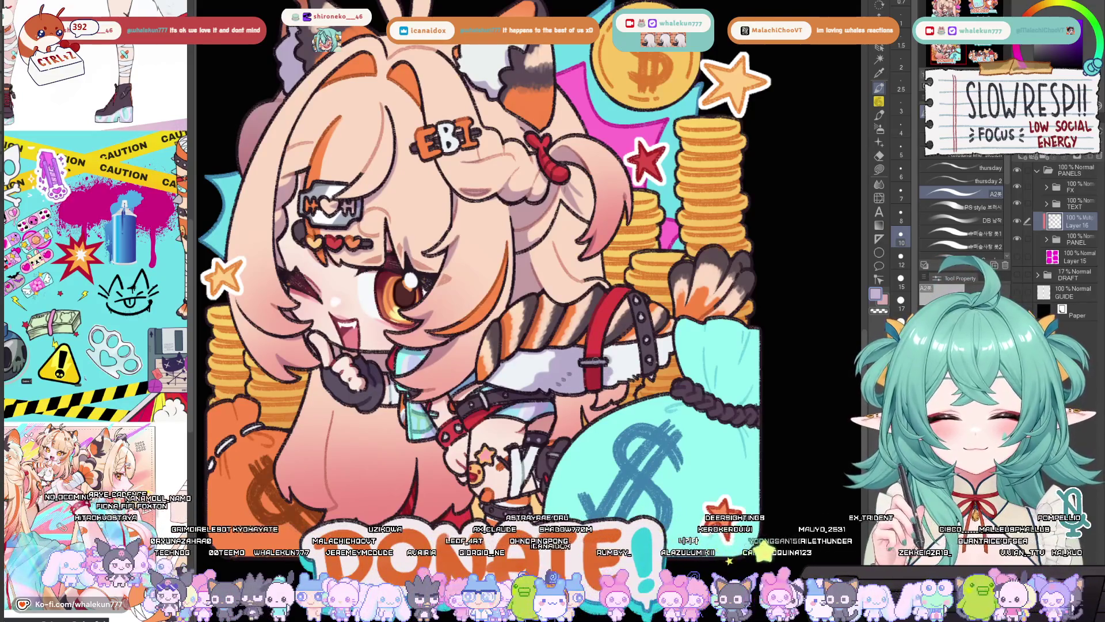
key("bracketleft")
key("bracketleft")
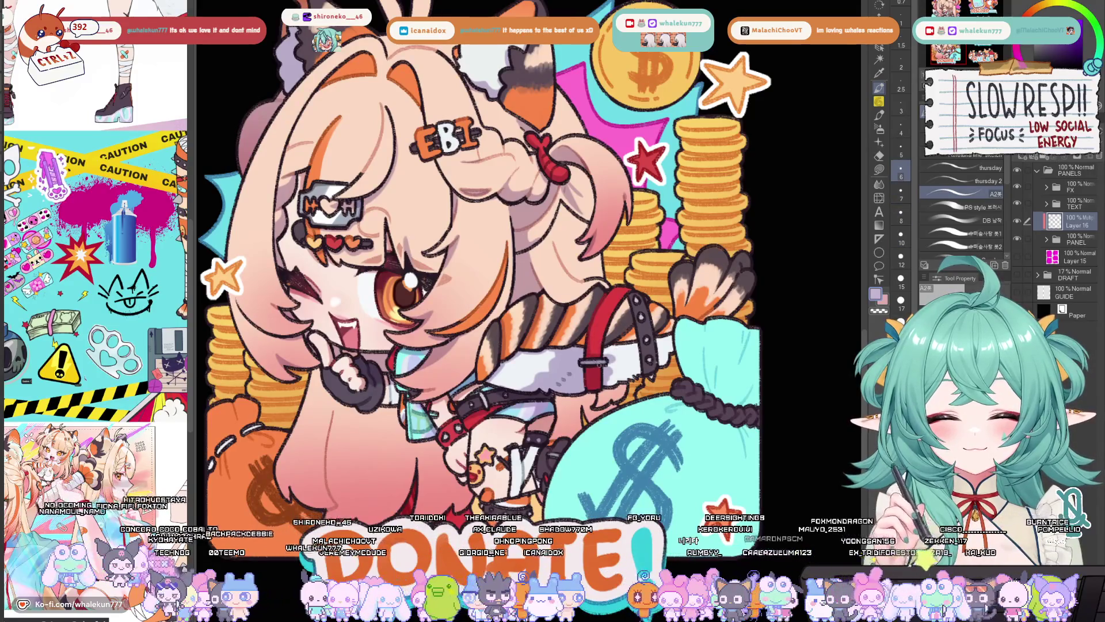
key("bracketright")
key("bracketright")
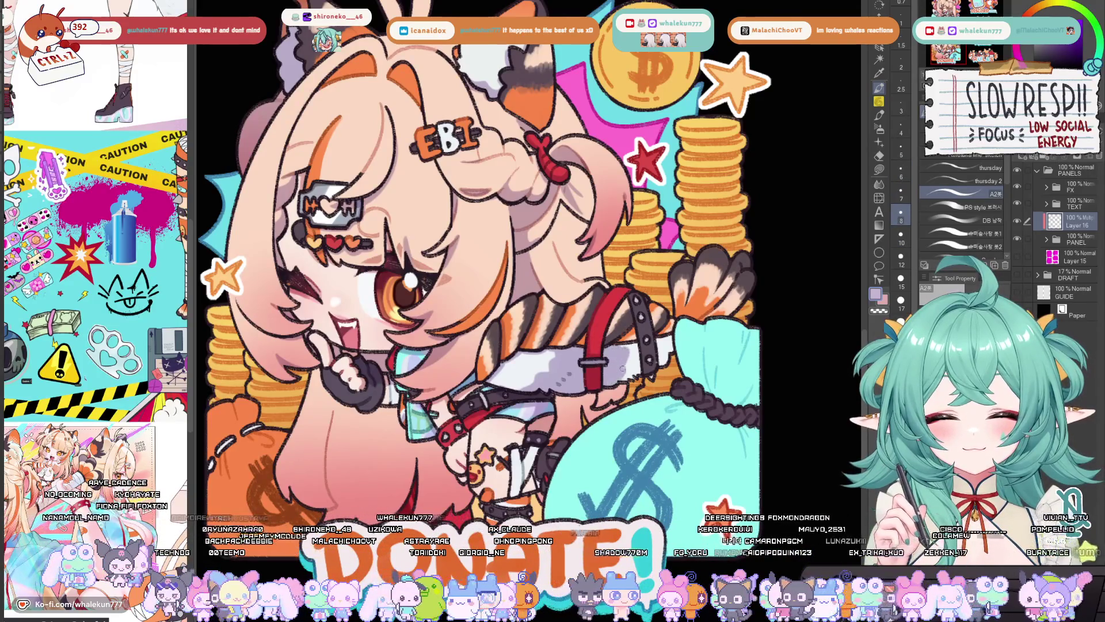
left_click_drag(634, 358, 636, 374)
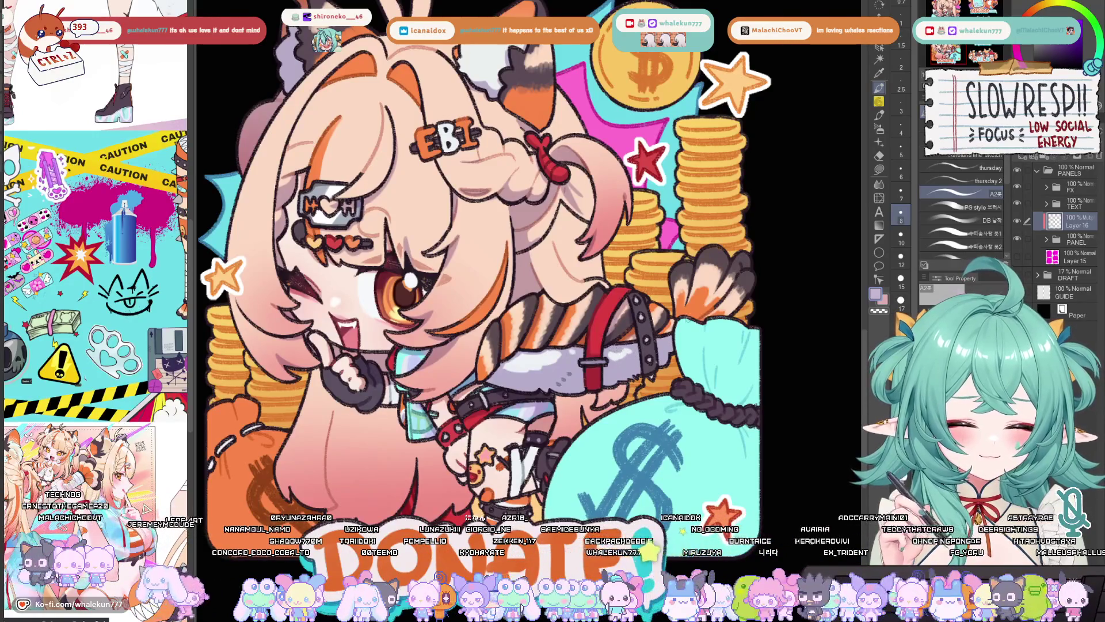
Step: Pan across the Donate artwork while stepping the brush size up and down
left_click_drag(642, 349, 614, 367)
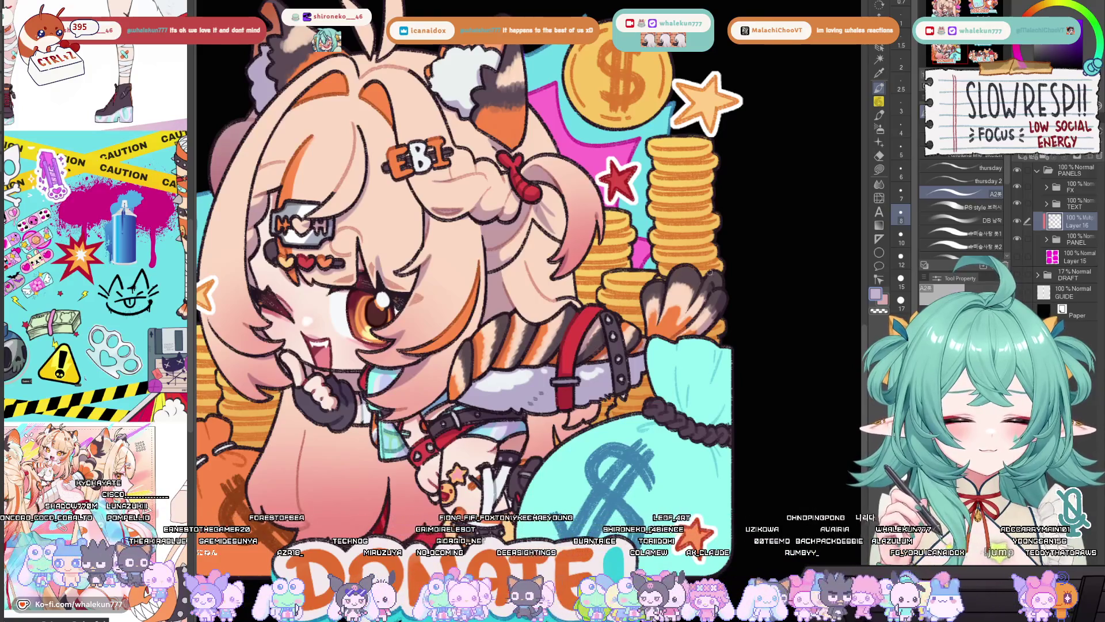
left_click_drag(705, 295, 724, 305)
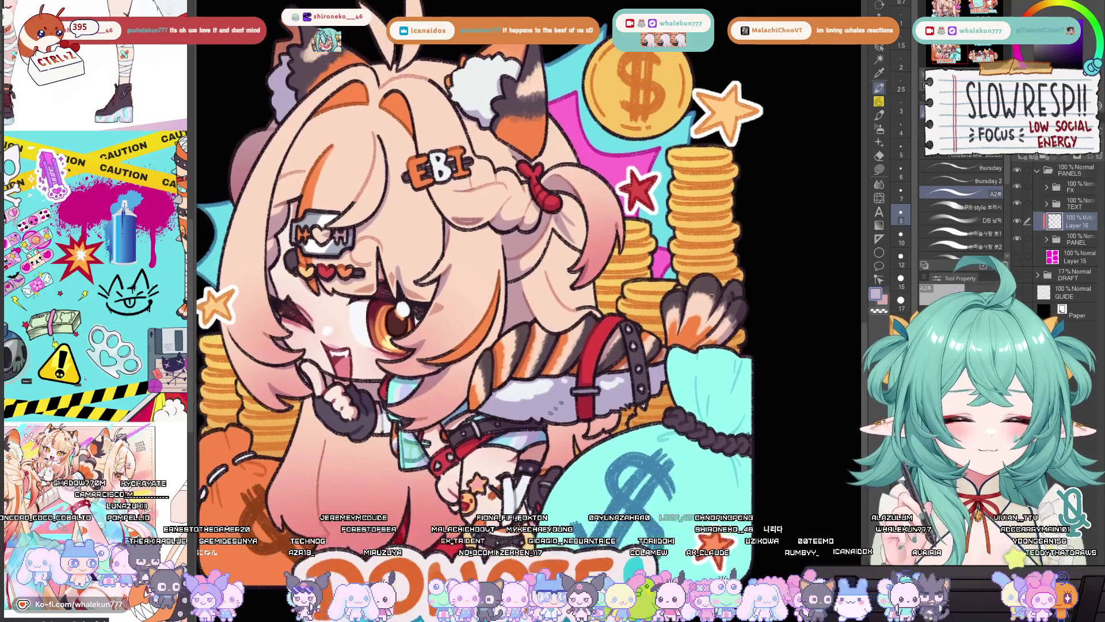
key("bracketright")
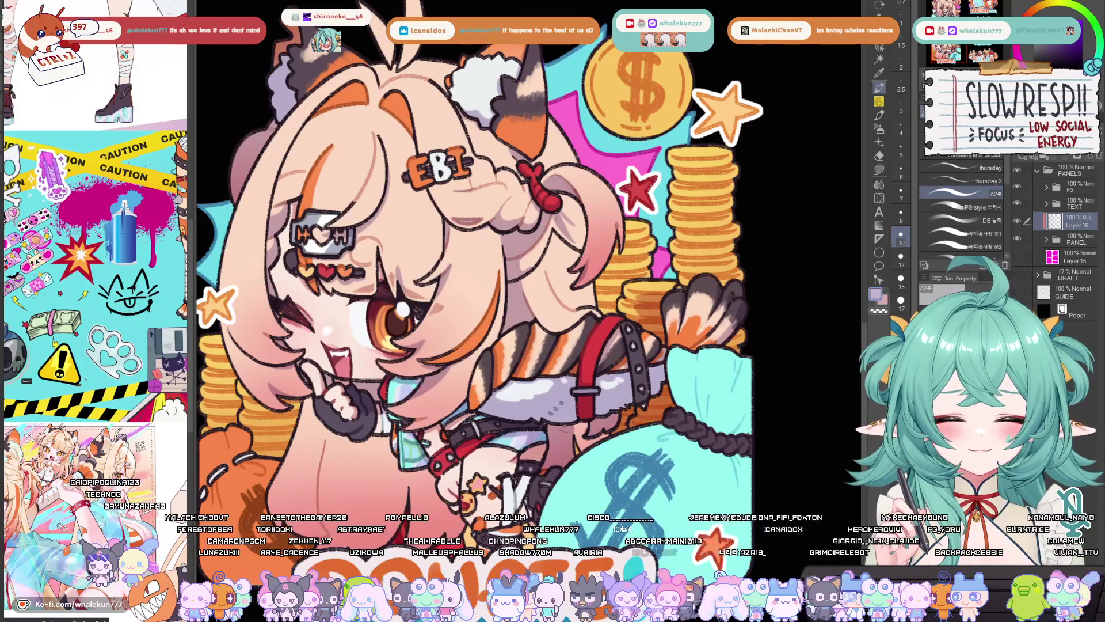
key("bracketleft")
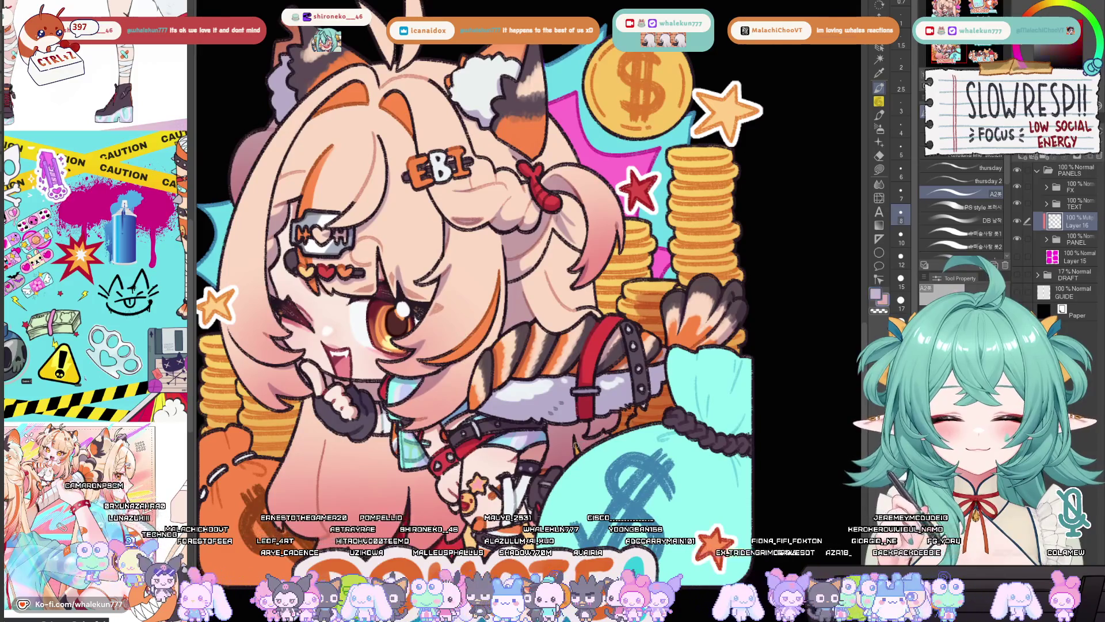
left_click_drag(582, 436, 558, 459)
left_click_drag(672, 403, 648, 426)
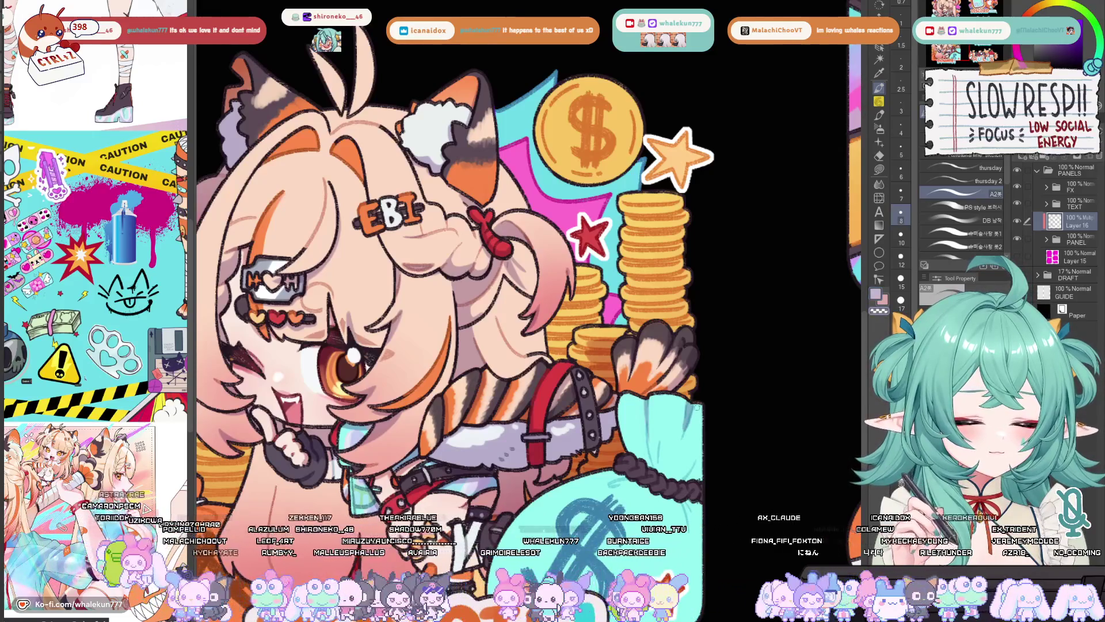
left_click_drag(676, 456, 673, 437)
key("bracketleft")
key("bracketleft")
key("bracketleft")
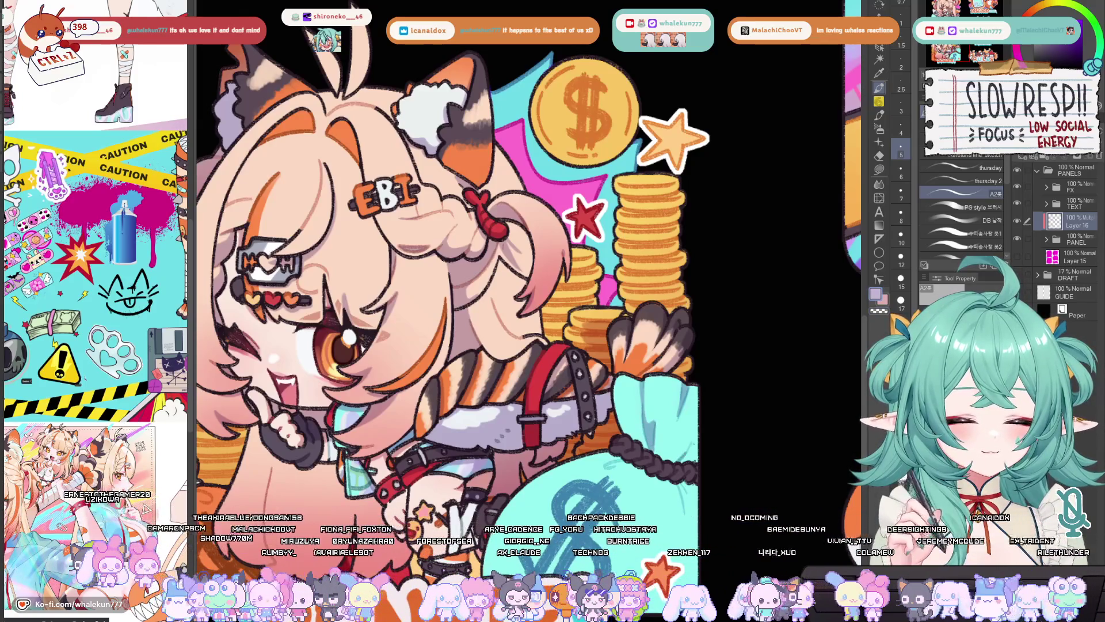
left_click_drag(449, 288, 459, 262)
key("bracketright")
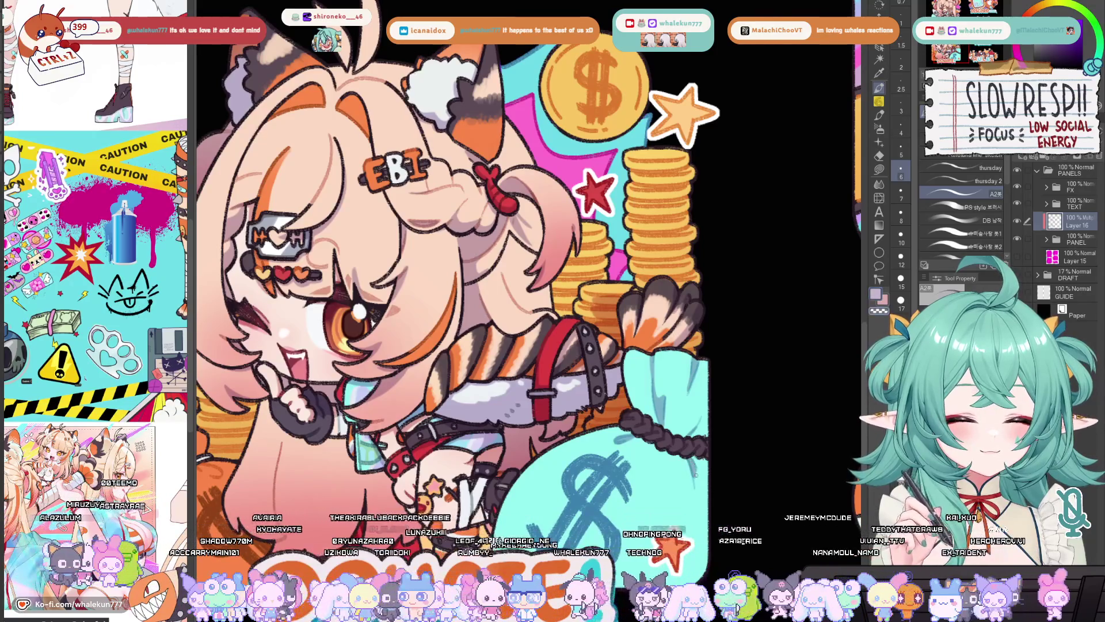
key("bracketright")
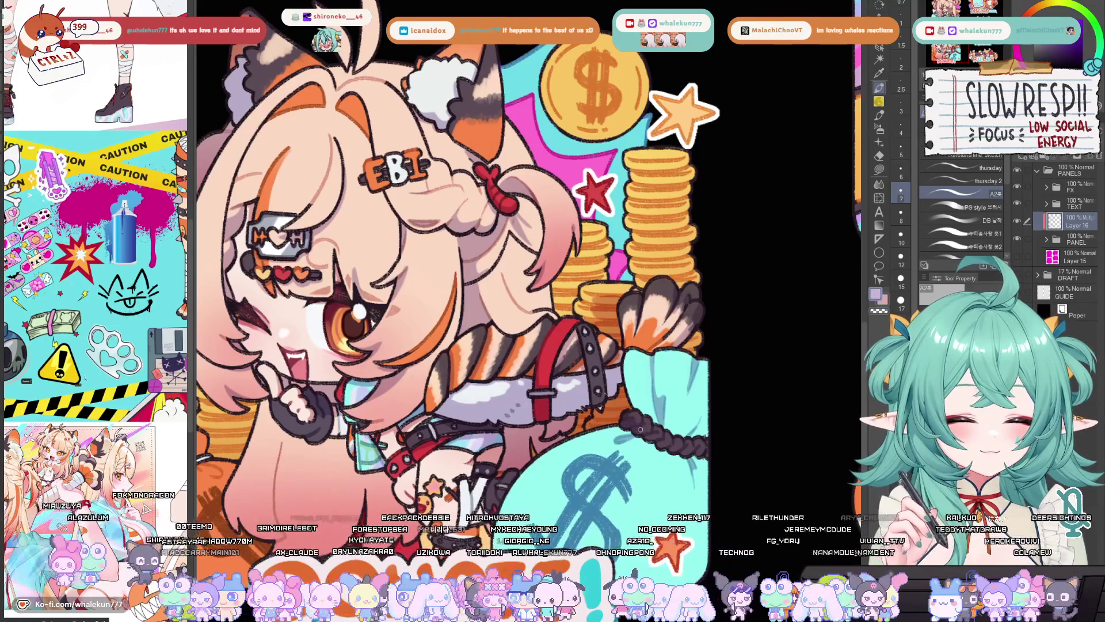
key("bracketright")
key("bracketright")
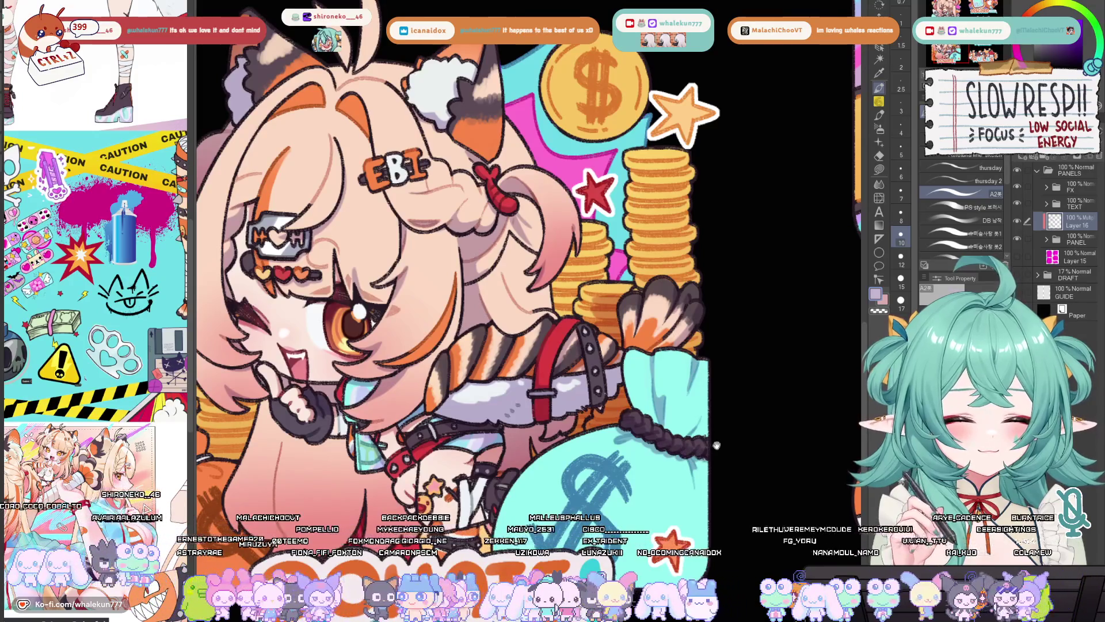
Step: Frame the gold coin stack and brush darker shading down and up it with a larger brush
left_click_drag(705, 455, 734, 391)
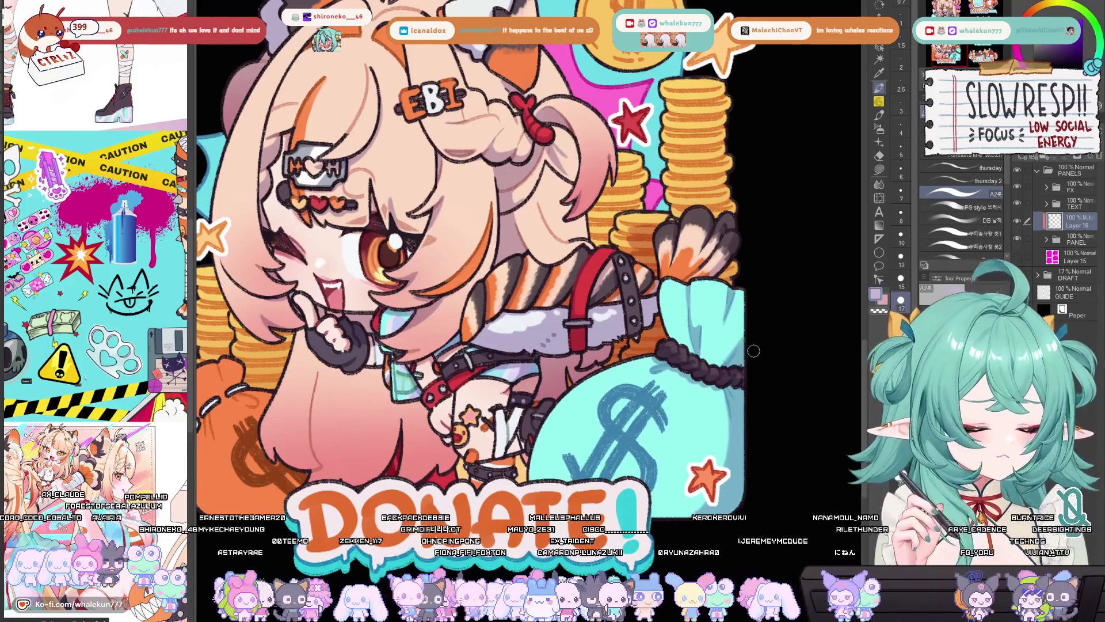
key("bracketleft")
key("bracketleft")
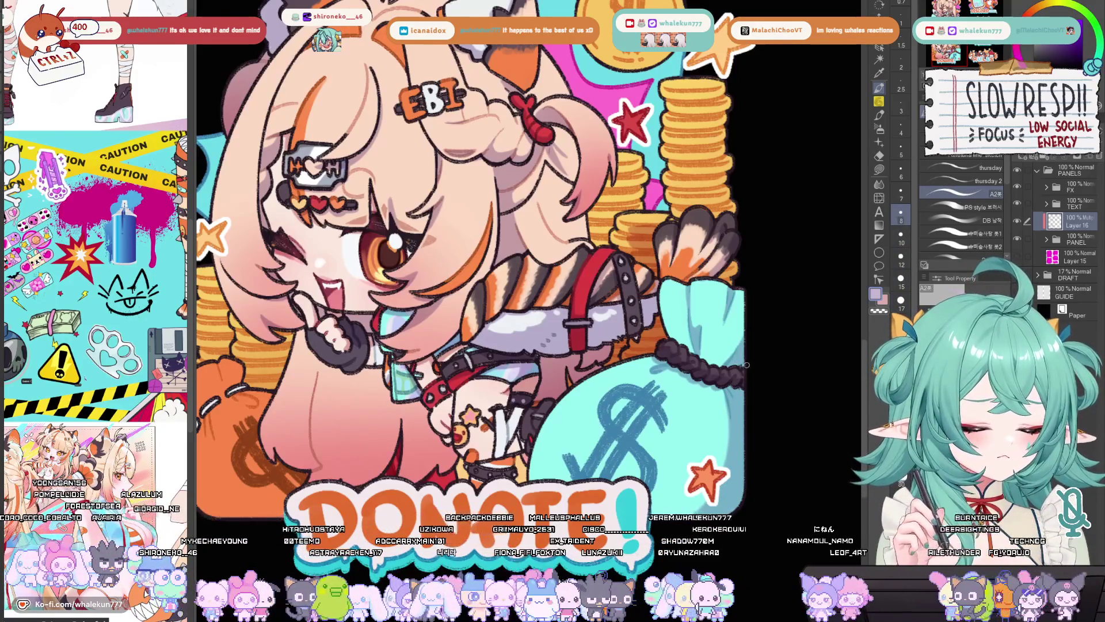
key("bracketright")
key("bracketright")
key("bracketright")
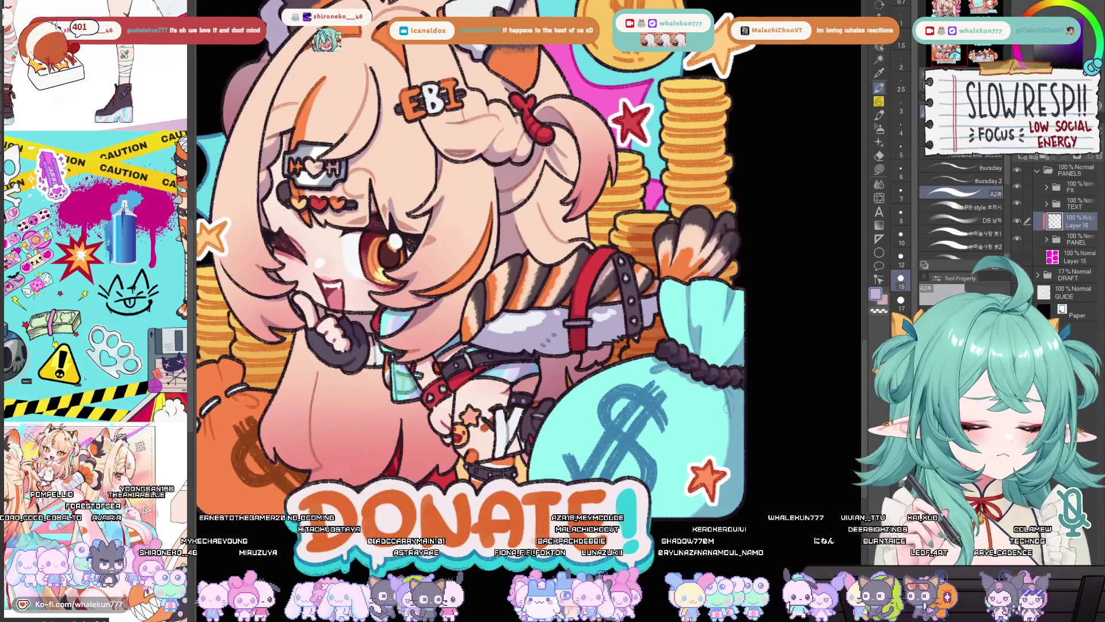
key("ctrl+minus")
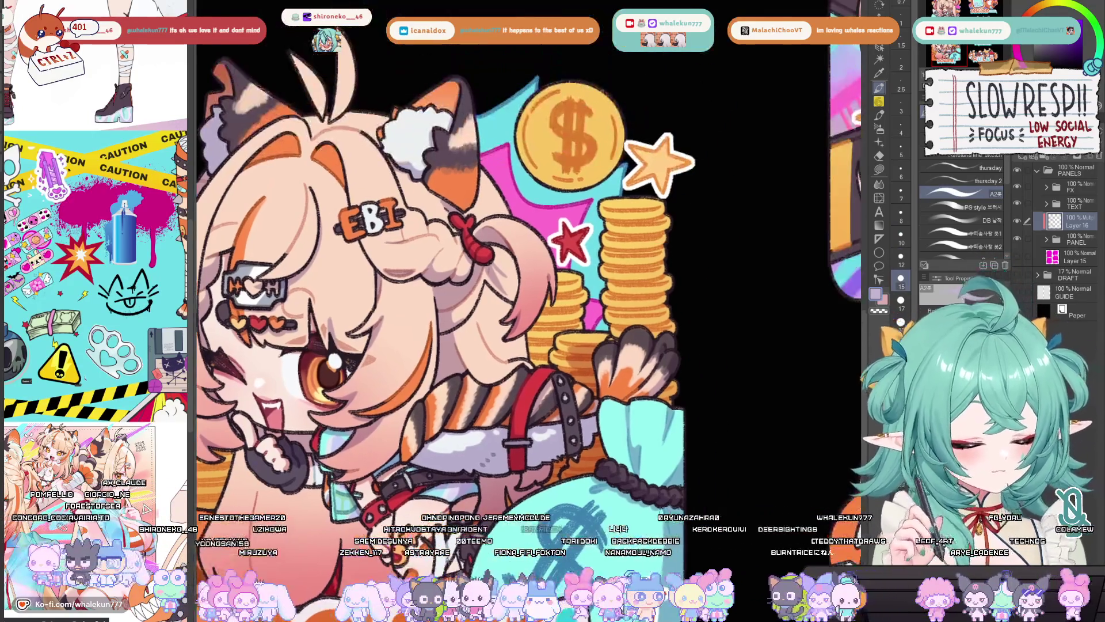
key("bracketleft")
key("bracketleft")
key("bracketleft")
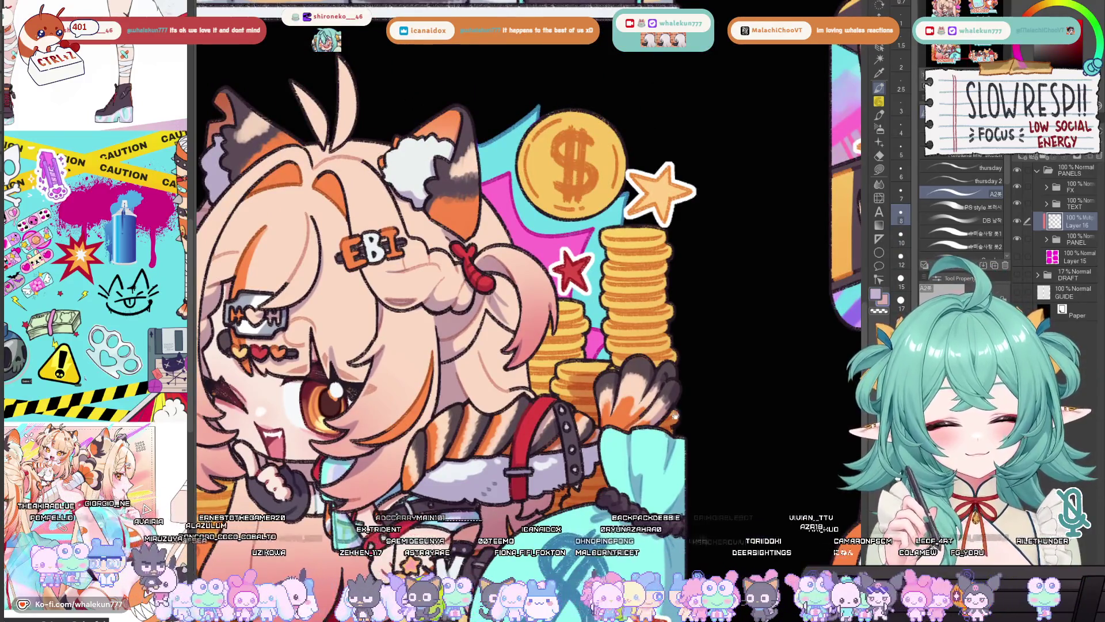
scroll(667, 426, "up", 1)
key("bracketright")
key("bracketright")
key("bracketright")
mouse_move(648, 286)
left_mouse_down()
mouse_move(669, 285)
mouse_move(646, 308)
mouse_move(654, 385)
mouse_move(678, 396)
left_mouse_up()
mouse_move(662, 358)
left_mouse_down()
mouse_move(675, 356)
mouse_move(666, 314)
left_mouse_up()
left_click_drag(678, 359, 688, 357)
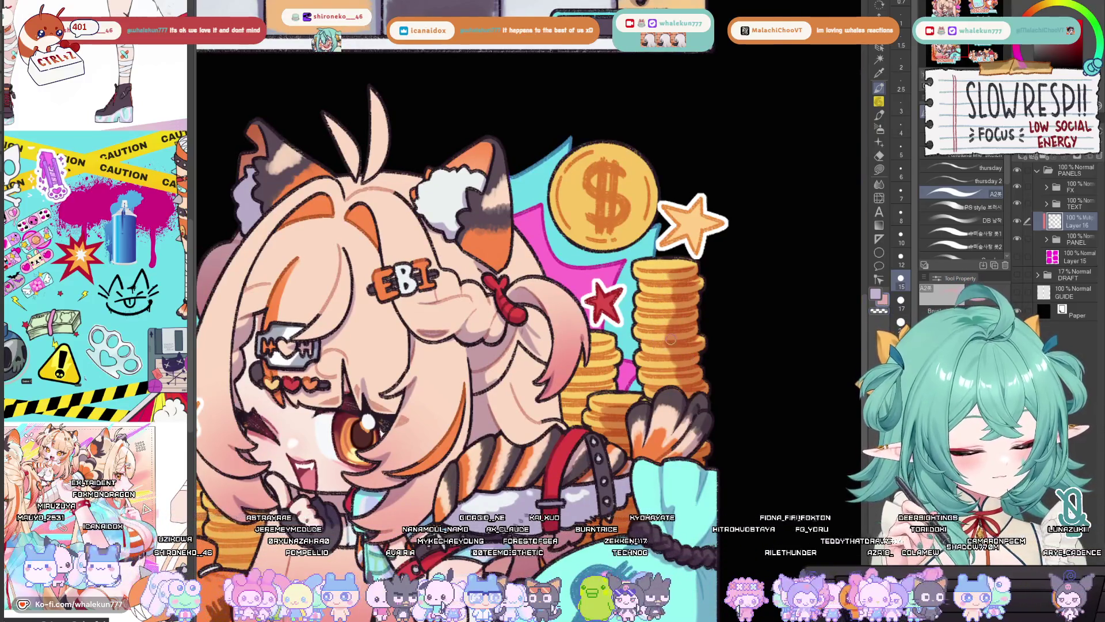
left_click_drag(674, 349, 708, 334)
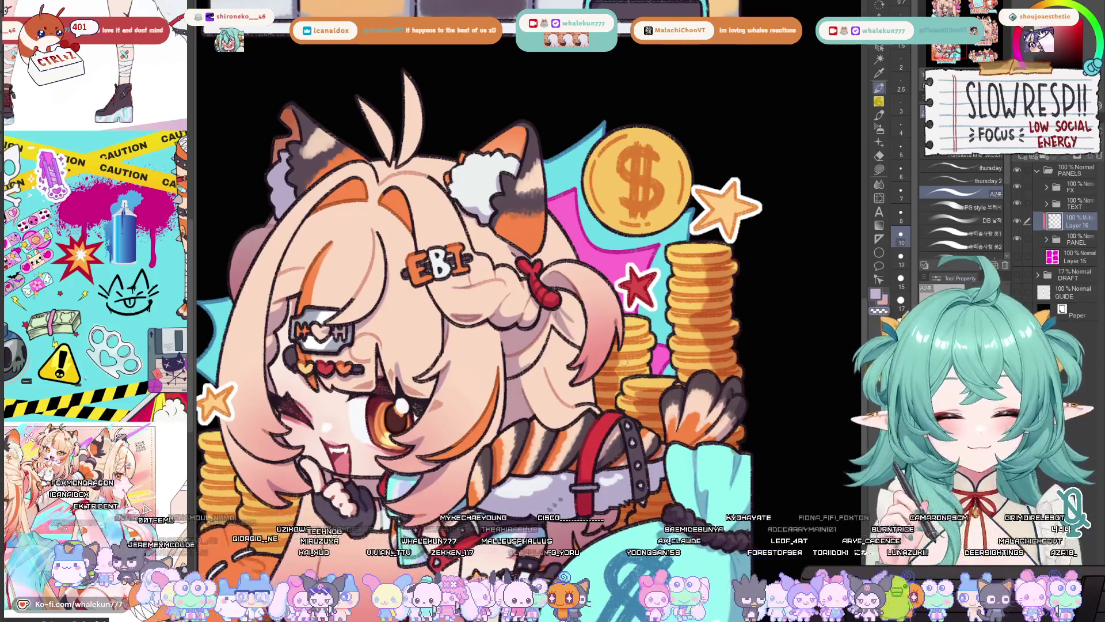
mouse_move(637, 380)
left_mouse_down()
mouse_move(647, 345)
mouse_move(906, 282)
left_mouse_up()
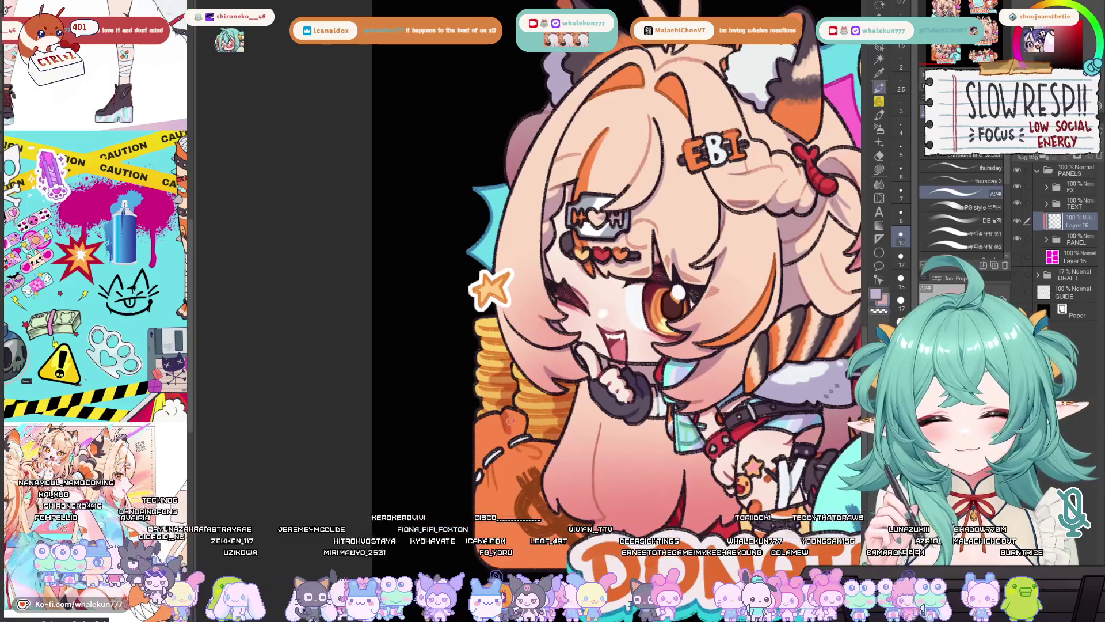
Step: Mirror the canvas to check the coin shading, then undo the last brush stroke
key("bracketleft")
key("bracketleft")
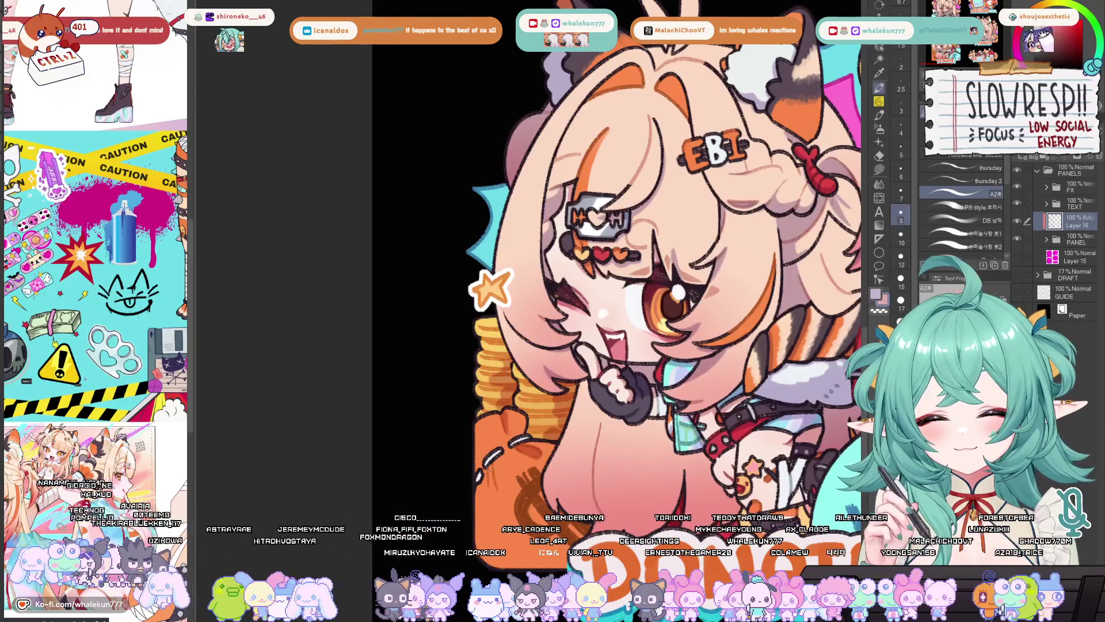
scroll(531, 451, "down", 1)
key("h")
key("h")
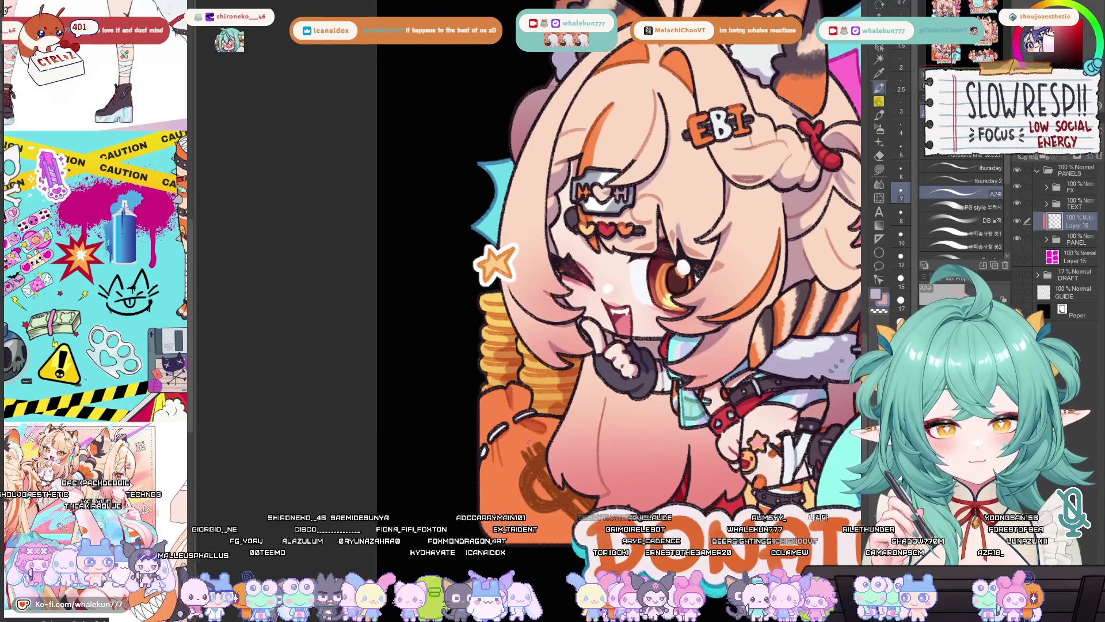
scroll(530, 456, "down", 1)
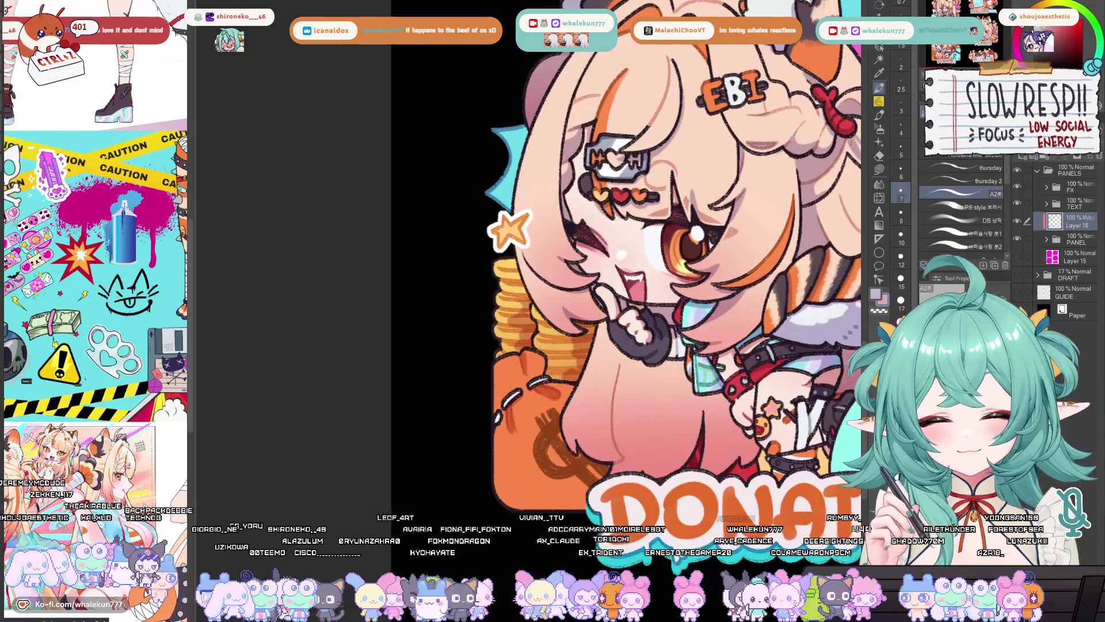
left_click_drag(597, 369, 556, 381)
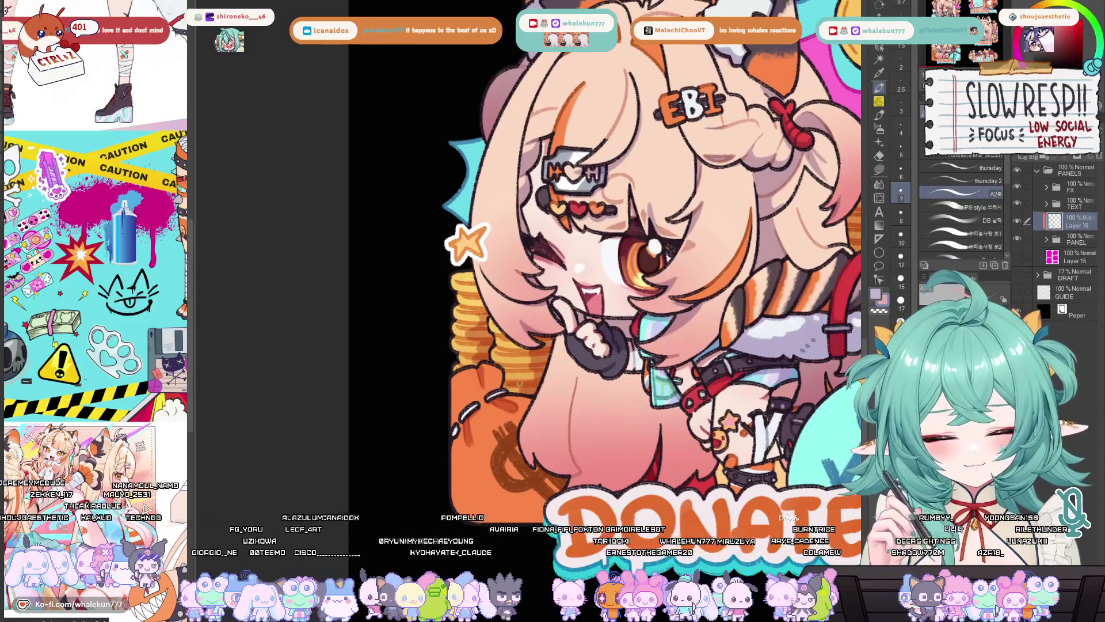
key("ctrl+z")
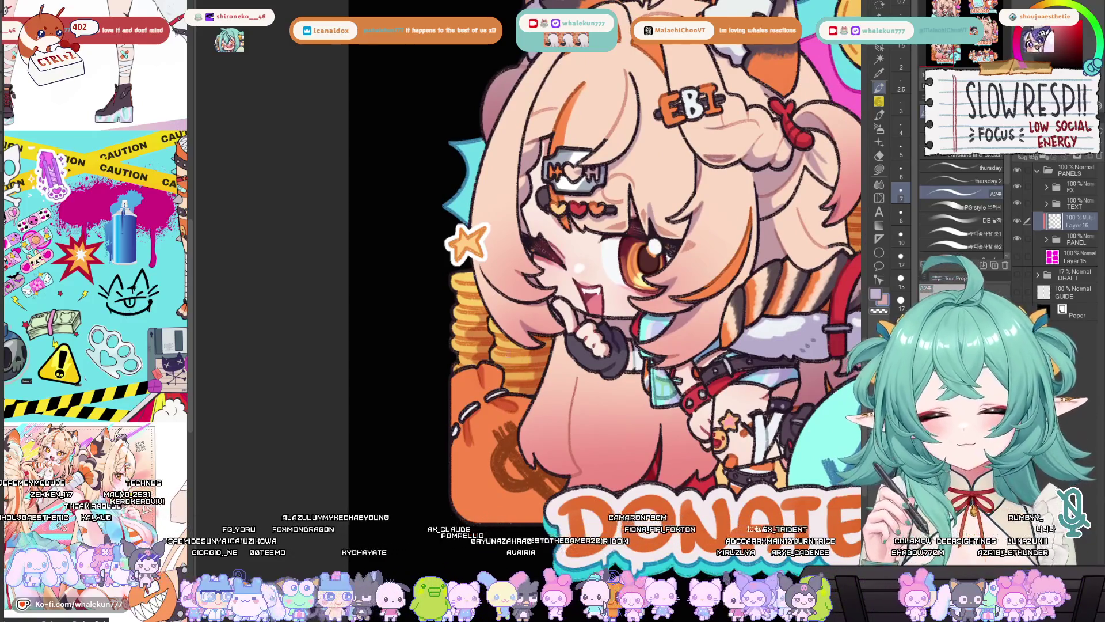
left_click_drag(559, 336, 546, 352)
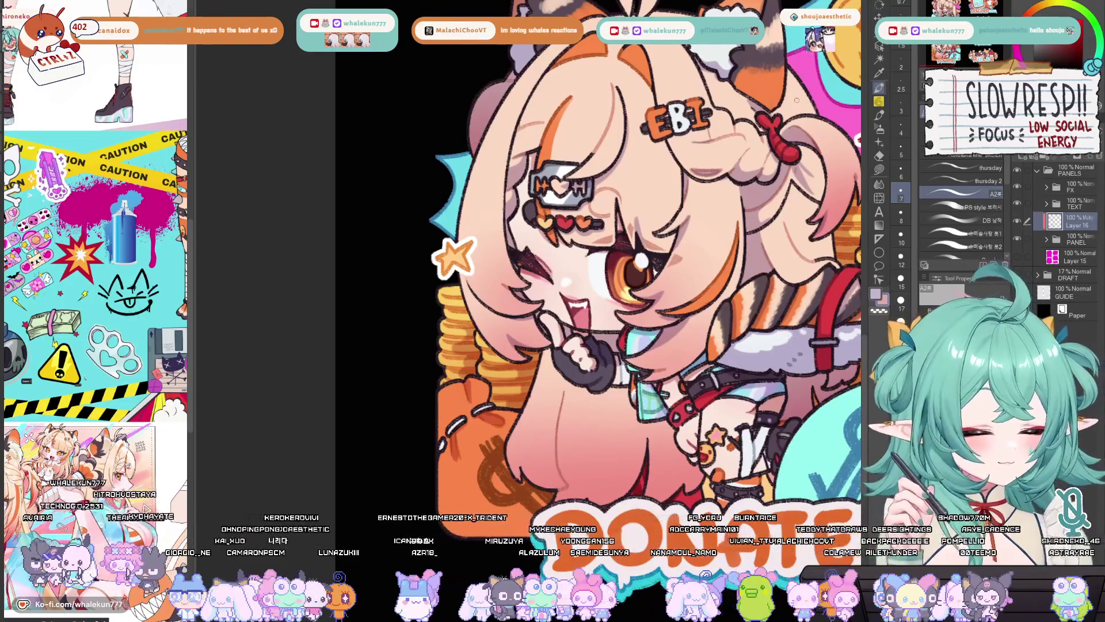
scroll(464, 463, "down", 2)
scroll(532, 340, "up", 3)
key("bracketright")
key("bracketright")
mouse_move(561, 278)
left_mouse_down()
mouse_move(556, 402)
mouse_move(561, 333)
mouse_move(541, 397)
mouse_move(558, 418)
mouse_move(573, 372)
left_mouse_up()
key("ctrl+z")
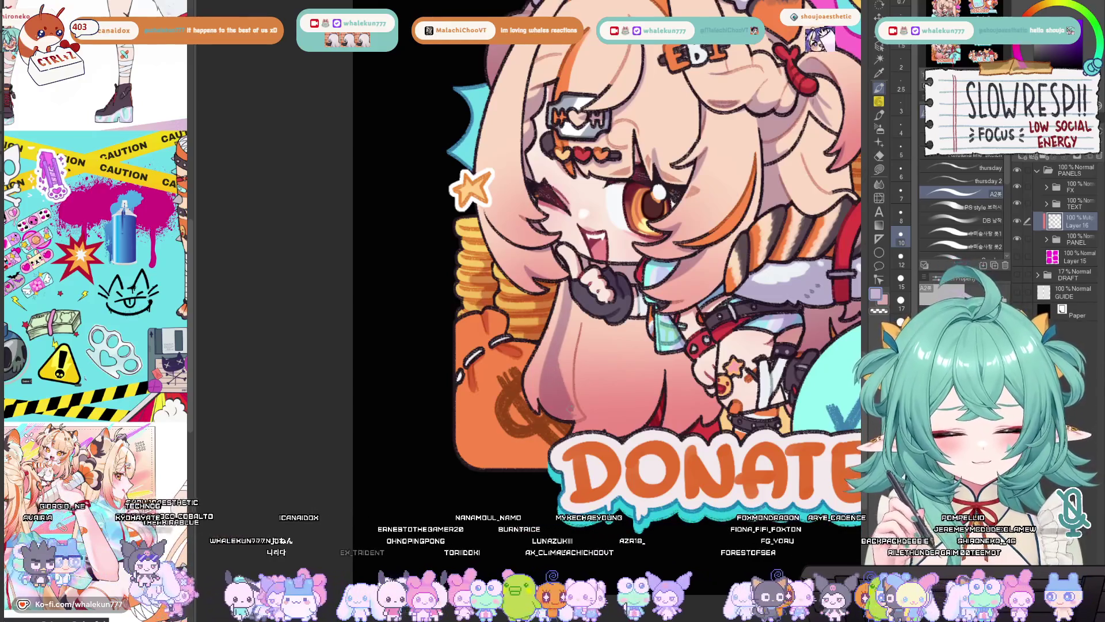
left_click_drag(578, 417, 561, 345)
mouse_move(576, 397)
left_mouse_down()
mouse_move(582, 305)
mouse_move(556, 417)
mouse_move(540, 407)
mouse_move(592, 410)
mouse_move(565, 384)
mouse_move(576, 374)
mouse_move(616, 393)
mouse_move(662, 379)
mouse_move(673, 396)
mouse_move(702, 385)
mouse_move(736, 399)
mouse_move(759, 380)
mouse_move(775, 389)
left_mouse_up()
key("bracketleft")
key("bracketleft")
key("bracketright")
key("bracketright")
key("bracketright")
key("bracketleft")
key("bracketleft")
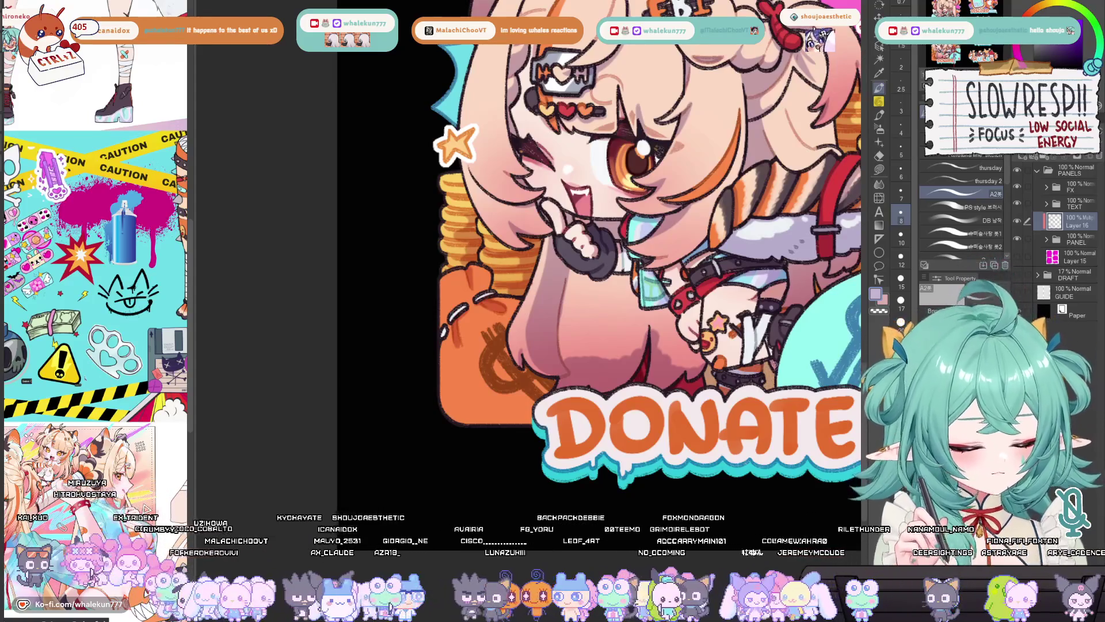
left_click_drag(754, 336, 745, 374)
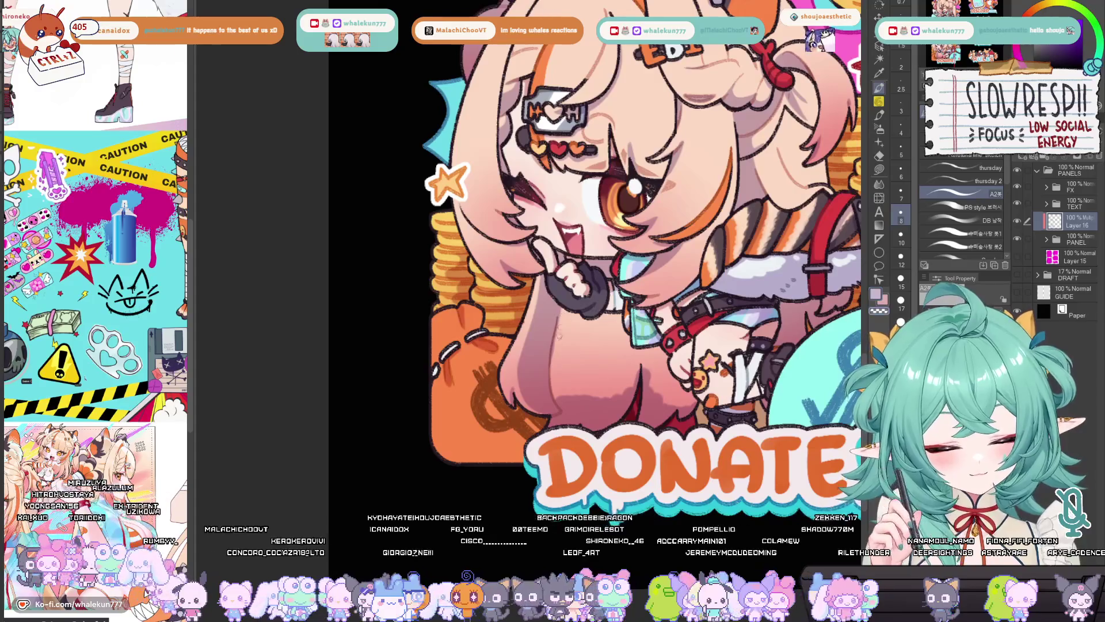
mouse_move(569, 315)
left_mouse_down()
mouse_move(552, 400)
mouse_move(550, 377)
left_mouse_up()
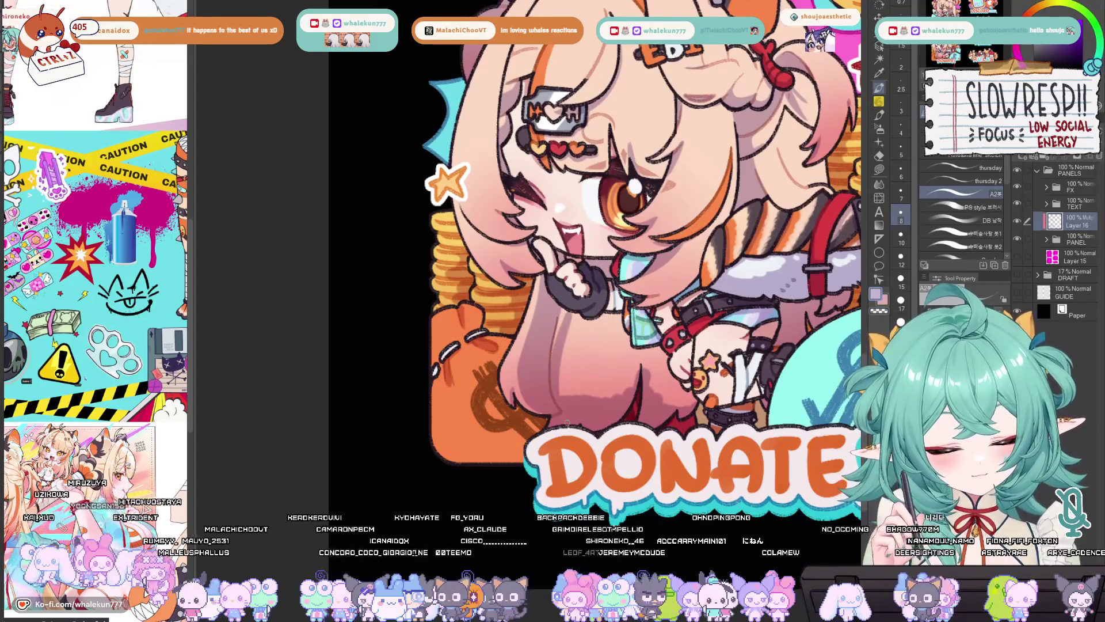
mouse_move(574, 316)
left_mouse_down()
mouse_move(560, 395)
mouse_move(587, 395)
mouse_move(598, 309)
mouse_move(609, 312)
mouse_move(593, 400)
left_mouse_up()
key("bracketright")
left_click_drag(615, 320, 607, 403)
left_click_drag(626, 321, 611, 395)
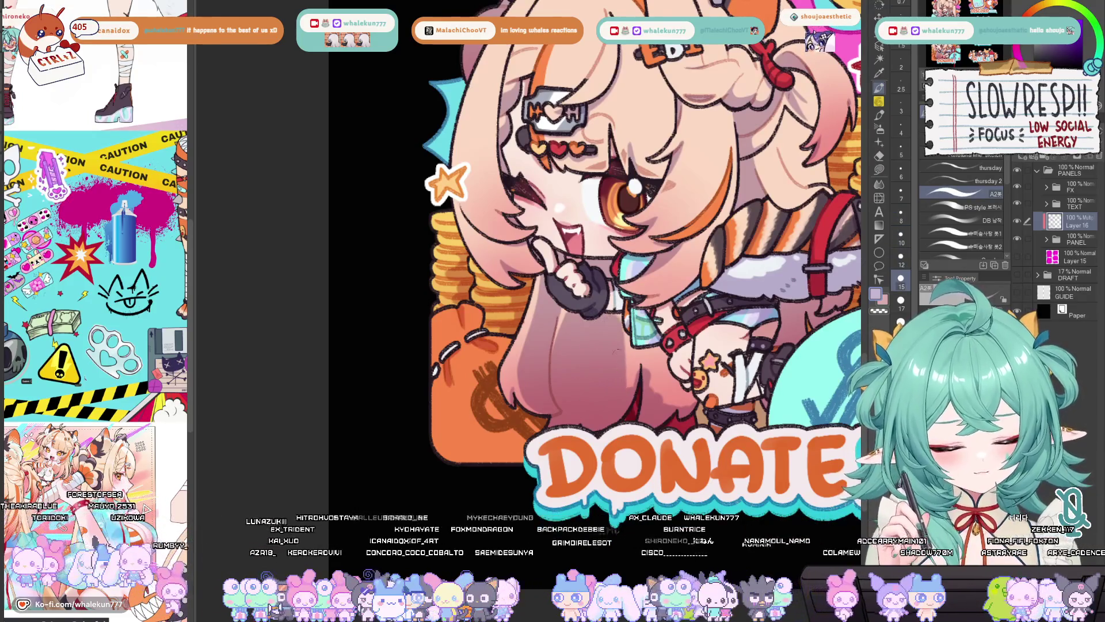
left_click_drag(621, 314, 632, 372)
mouse_move(628, 331)
left_mouse_down()
mouse_move(633, 387)
mouse_move(636, 375)
mouse_move(666, 375)
mouse_move(671, 397)
mouse_move(659, 403)
mouse_move(691, 401)
left_mouse_up()
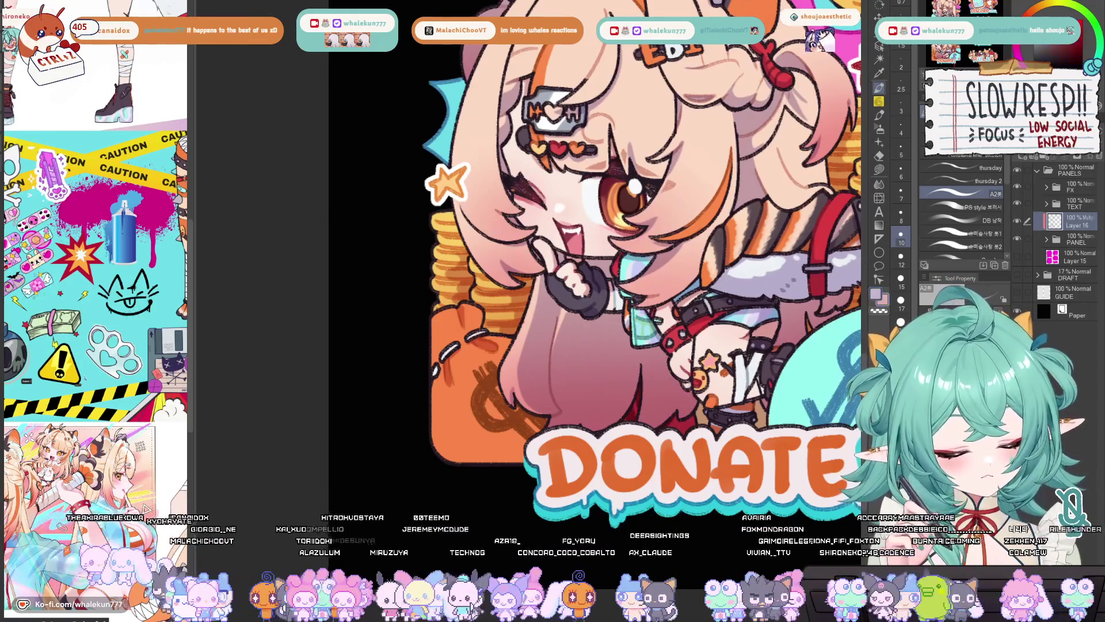
key("bracketleft")
key("bracketleft")
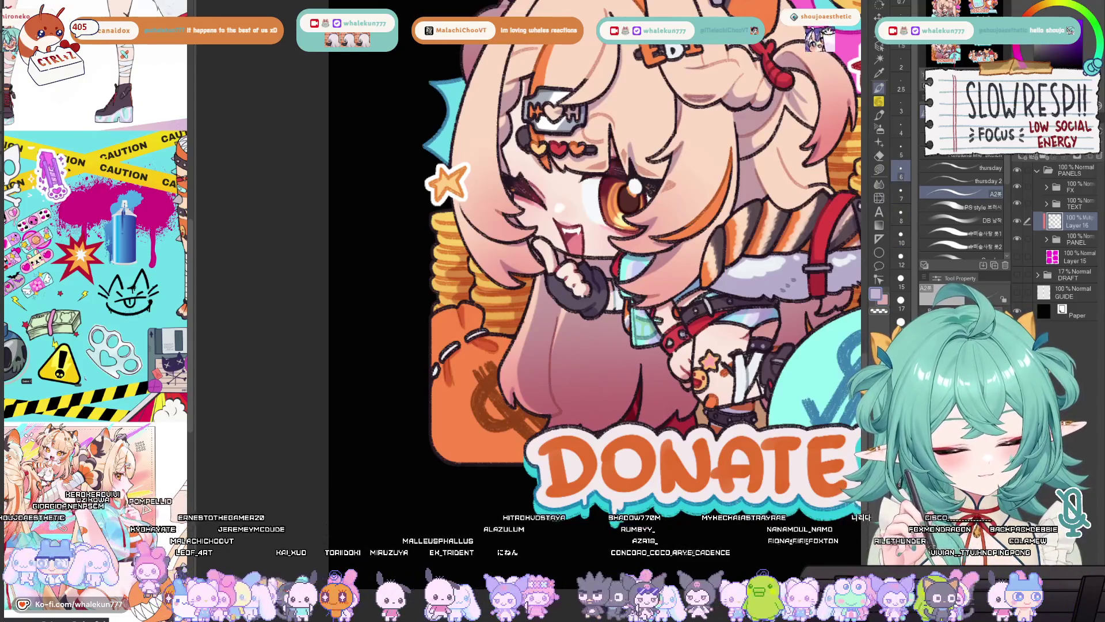
left_click_drag(664, 371, 672, 349)
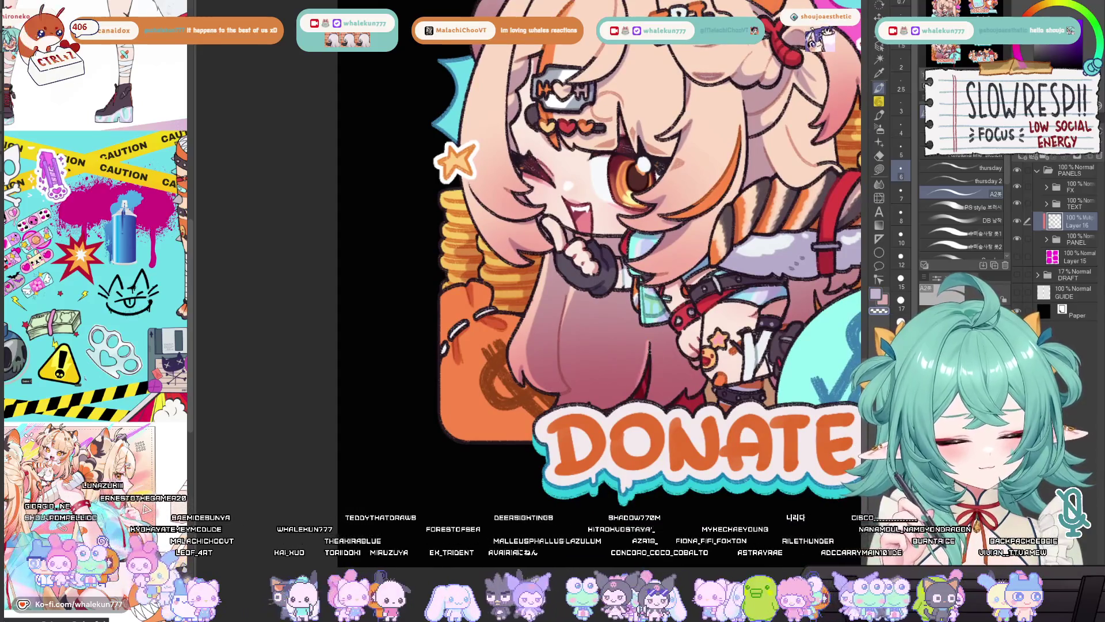
scroll(647, 344, "down", 3)
Step: Zoom out and mirror-check all panels, then zoom in on the Carrd girl's face
key("h")
key("h")
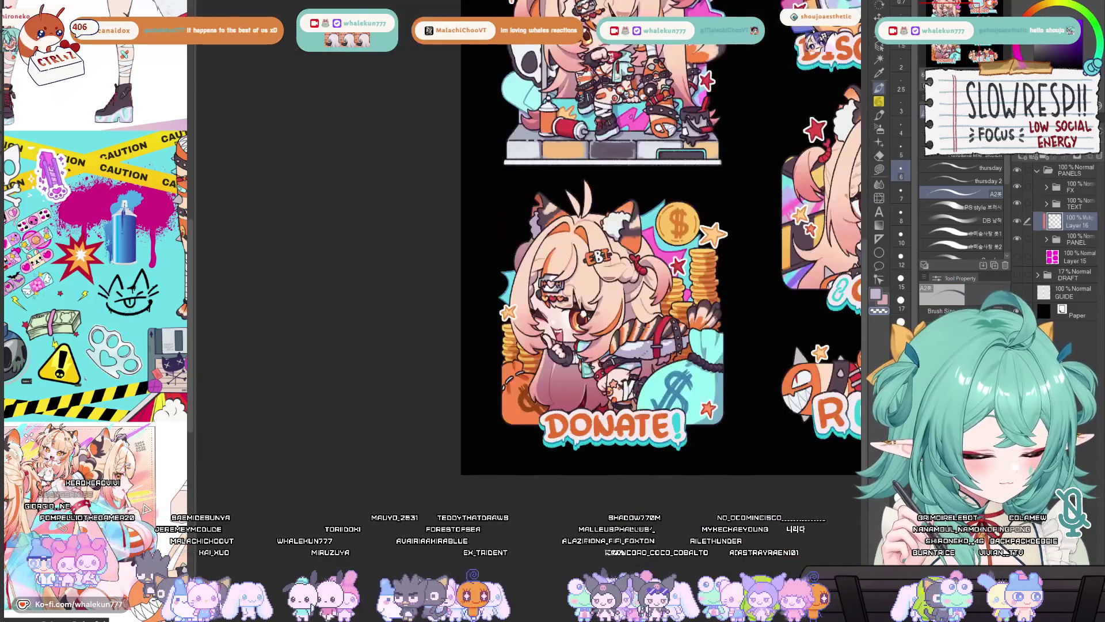
scroll(643, 327, "down", 3)
left_click_drag(735, 350, 608, 391)
scroll(608, 391, "up", 3)
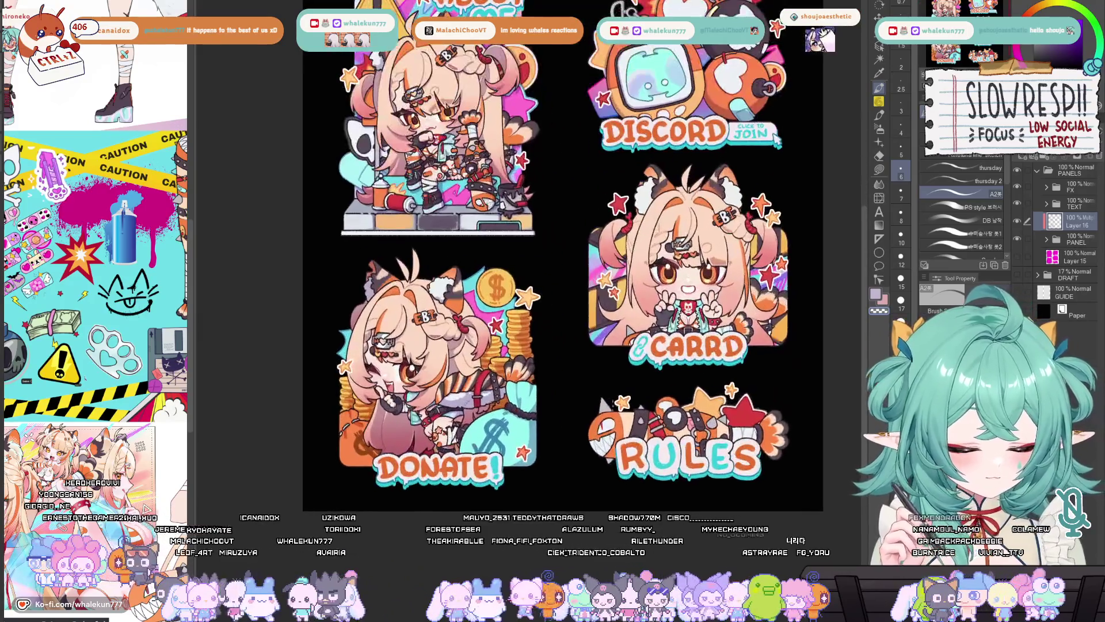
key("h")
key("h")
key("h")
key("h")
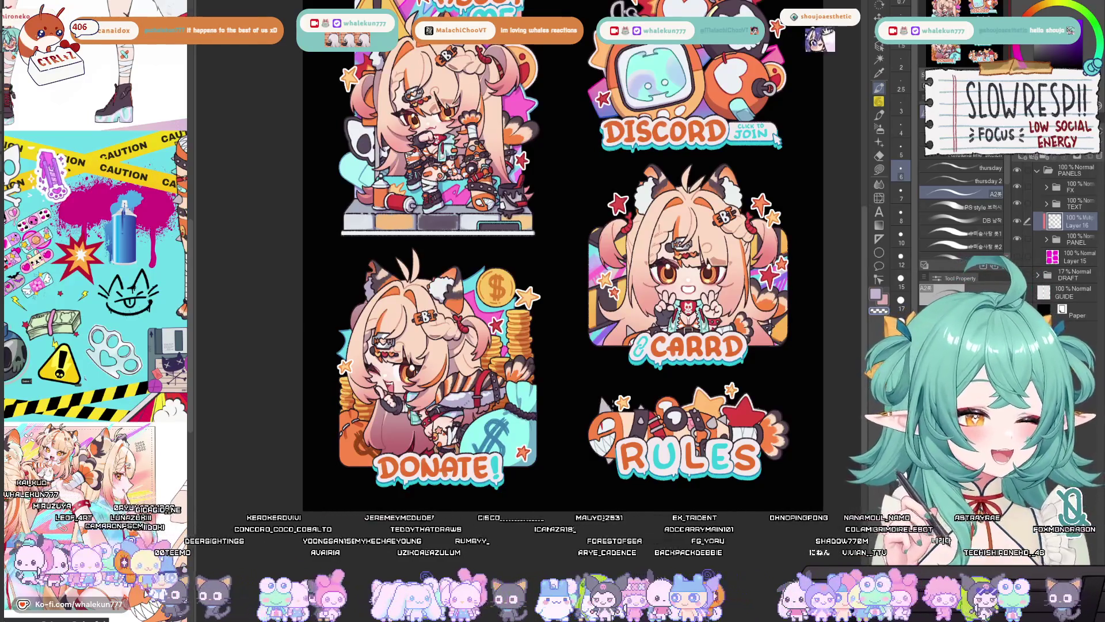
scroll(631, 180, "up", 3)
scroll(631, 181, "up", 4)
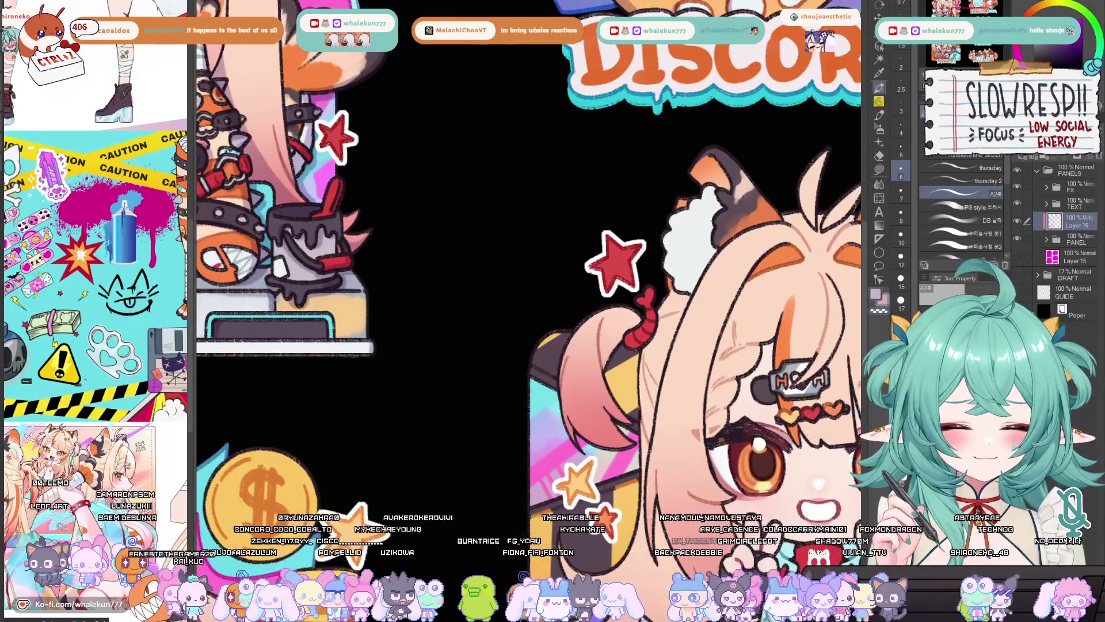
Step: Step the brush up one size and pan to centre the Carrd girl's face
key("bracketright")
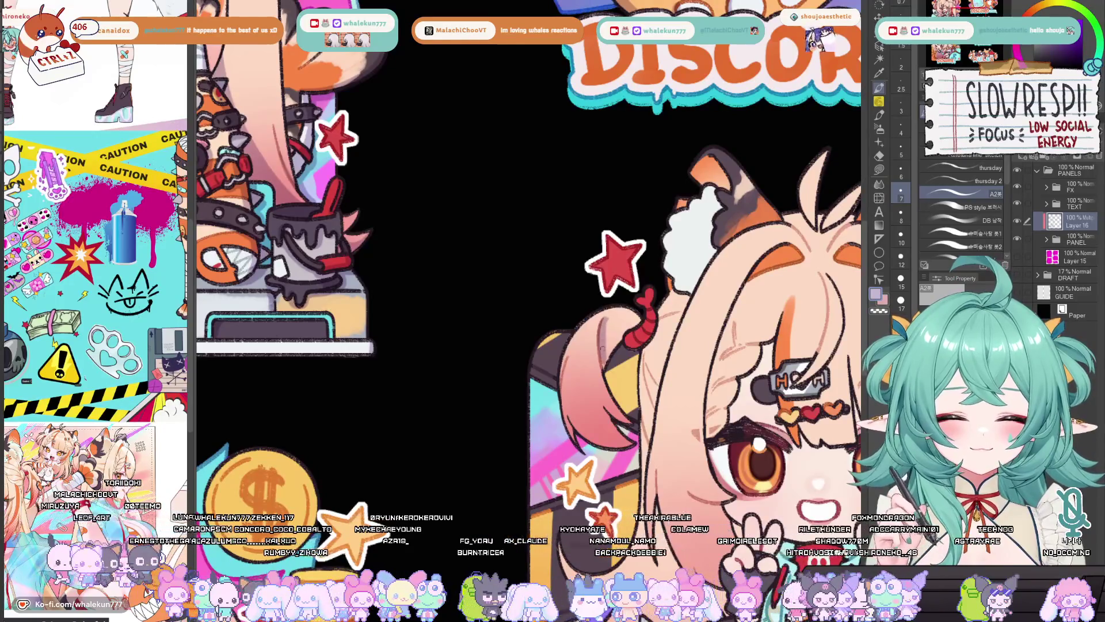
key("bracketright")
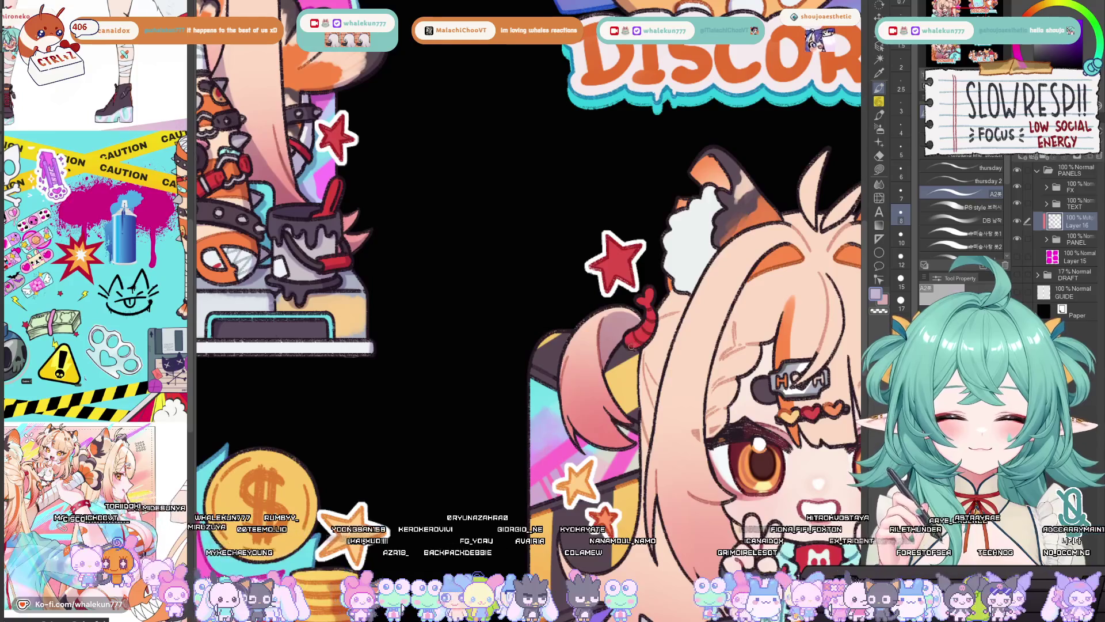
left_click_drag(652, 299, 666, 273)
key("bracketleft")
key("bracketleft")
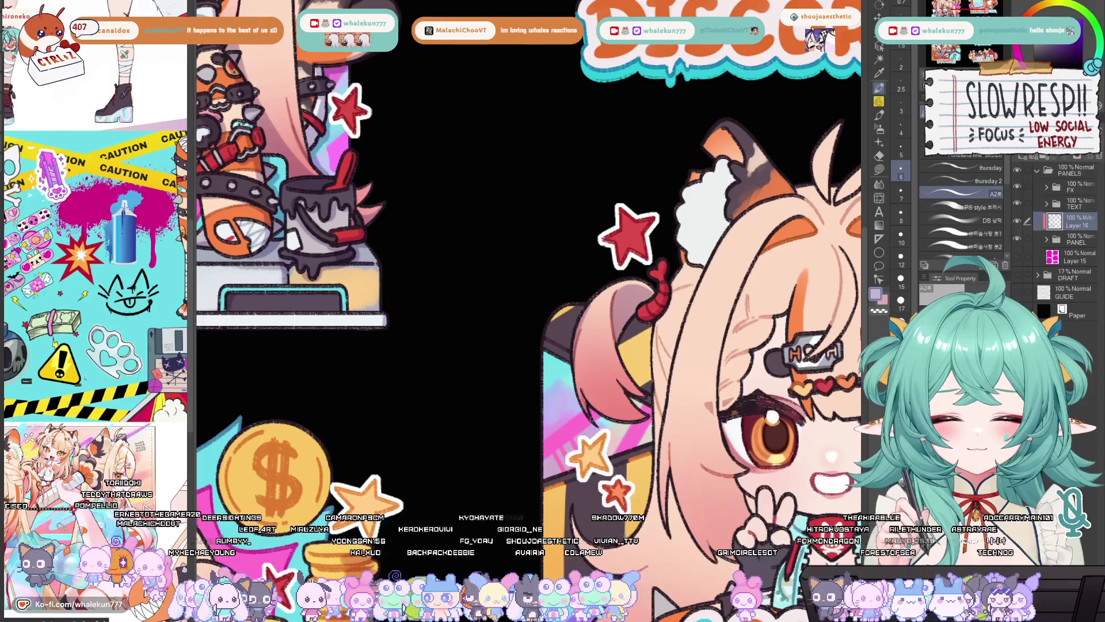
left_click_drag(668, 328, 602, 320)
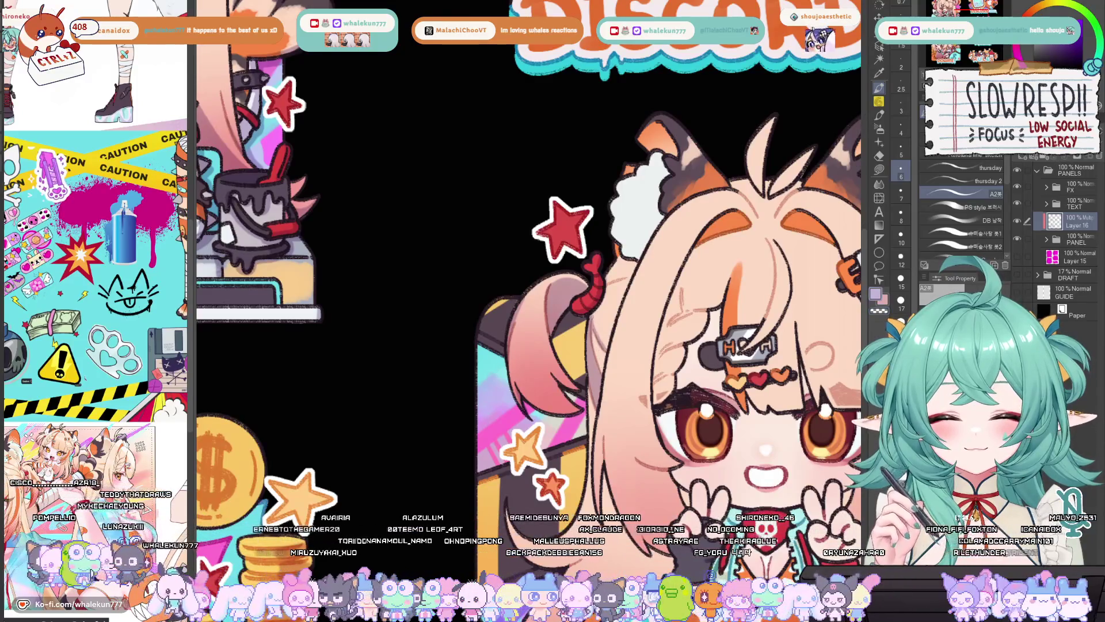
left_click_drag(635, 262, 616, 304)
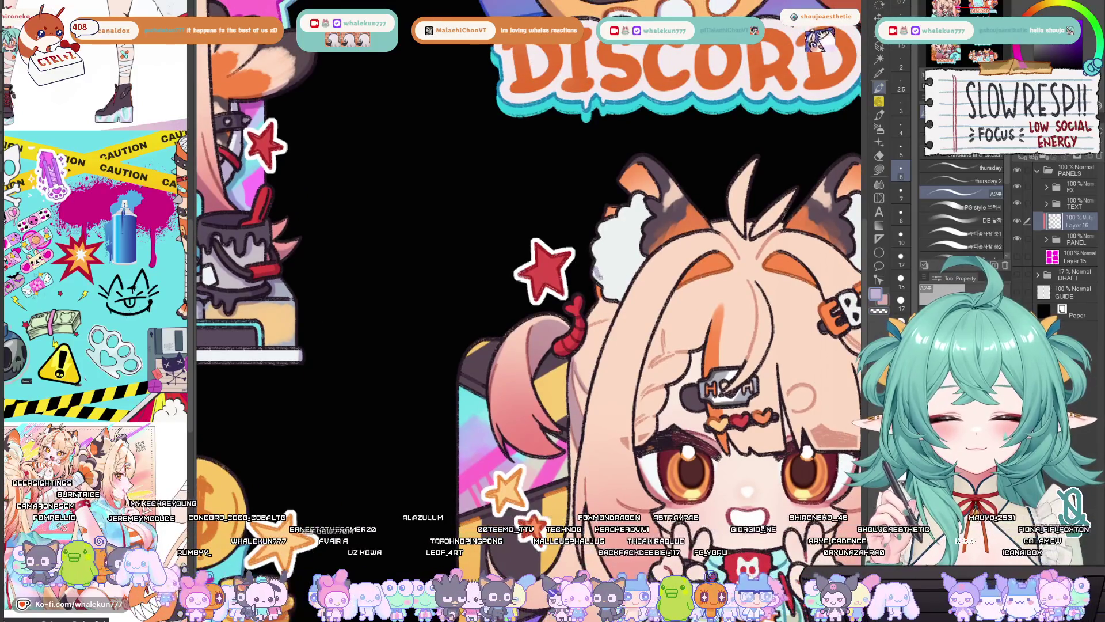
key("bracketright")
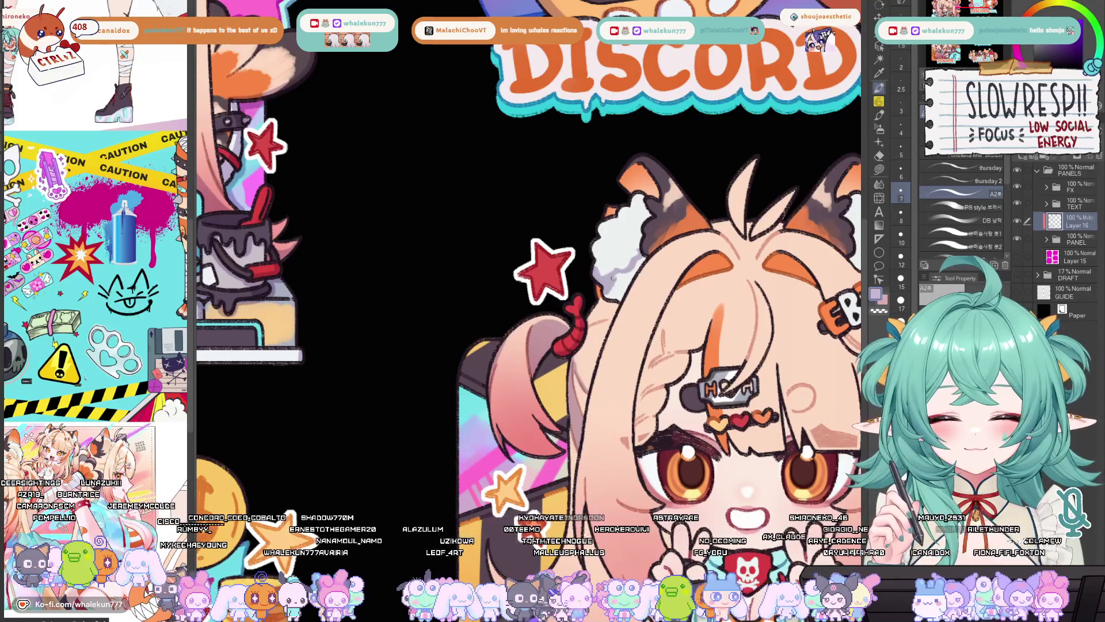
mouse_move(644, 251)
left_mouse_down()
mouse_move(634, 301)
mouse_move(585, 266)
left_mouse_up()
mouse_move(611, 182)
left_mouse_down()
mouse_move(588, 168)
mouse_move(591, 107)
left_mouse_up()
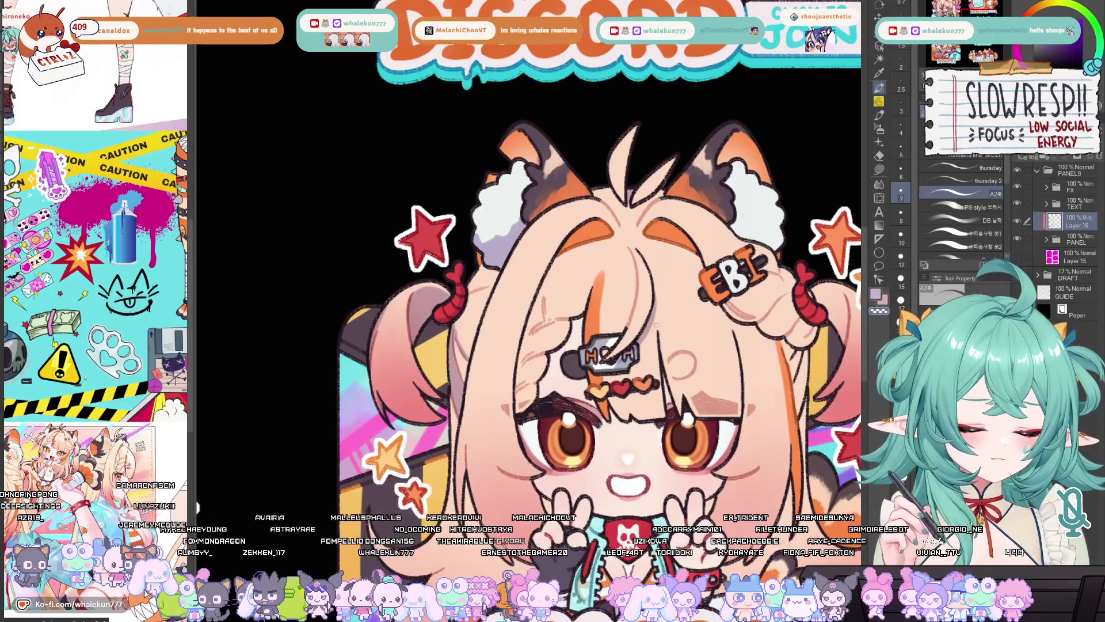
scroll(655, 325, "down", 1)
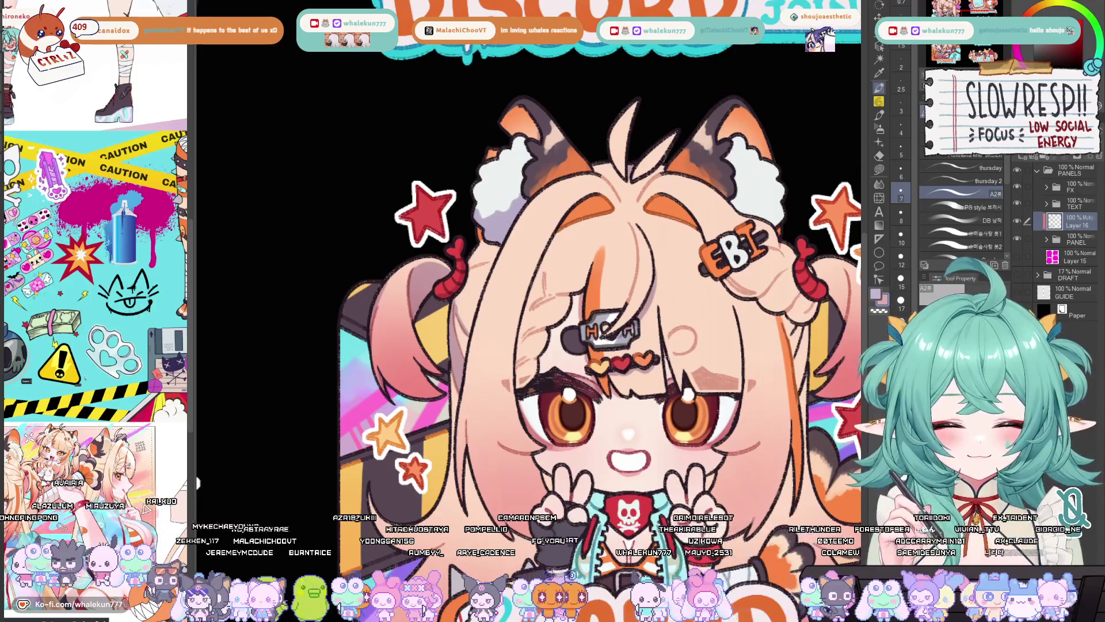
scroll(691, 380, "down", 2)
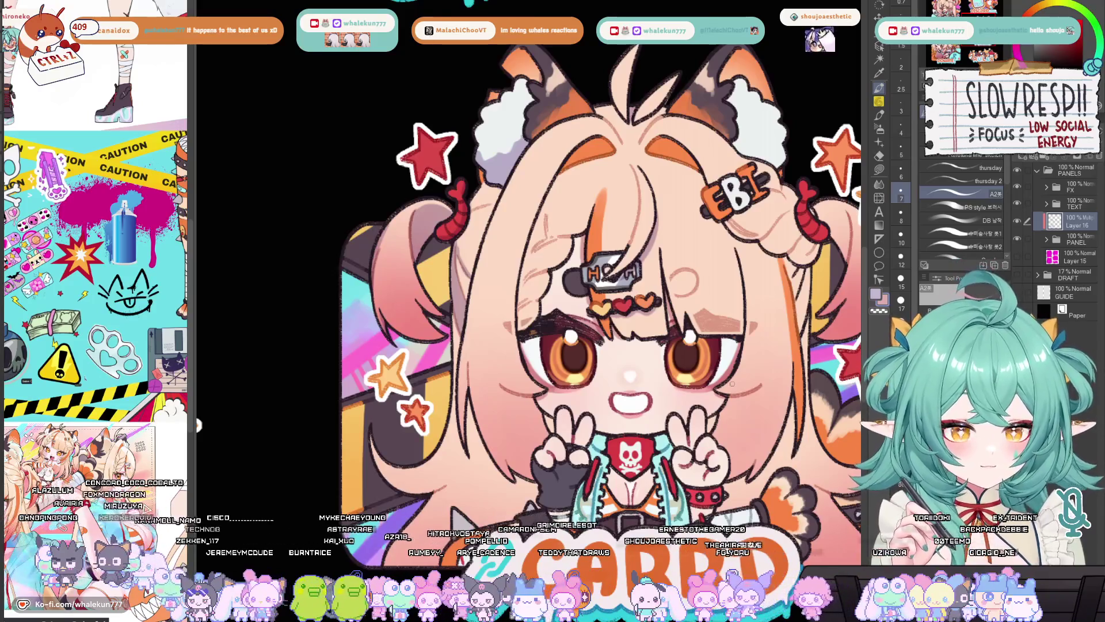
scroll(611, 340, "down", 3)
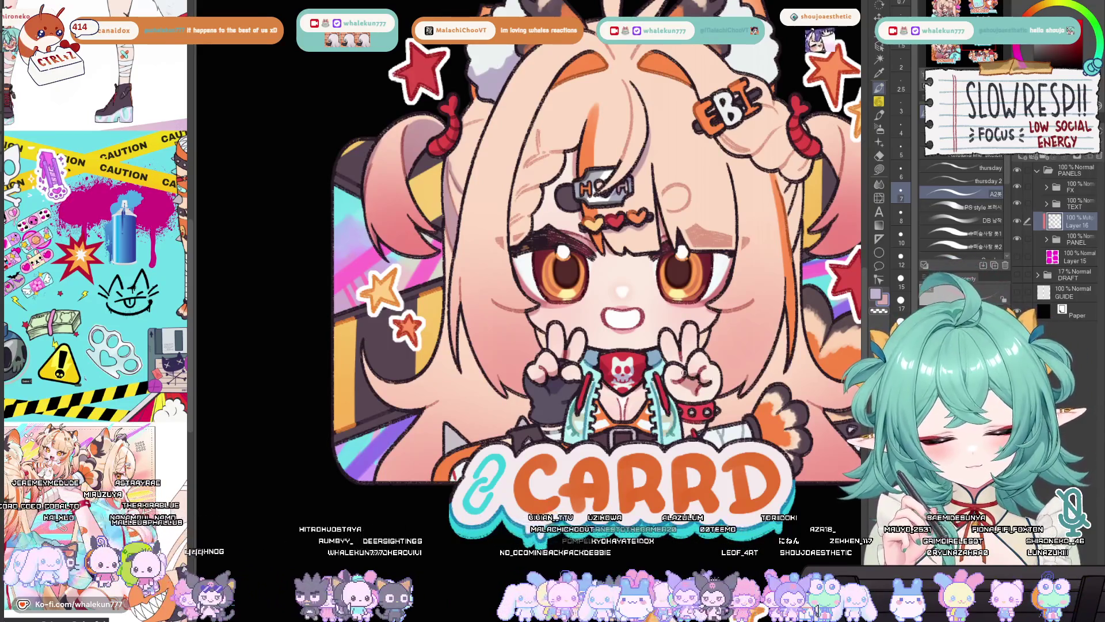
left_click_drag(592, 259, 582, 240)
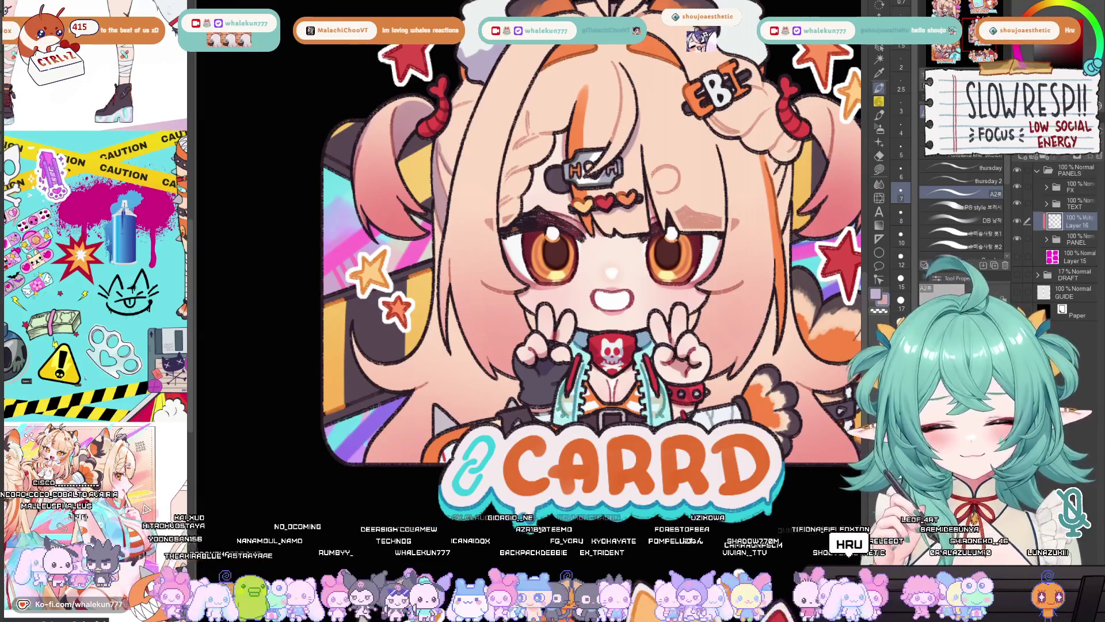
left_click_drag(610, 259, 579, 278)
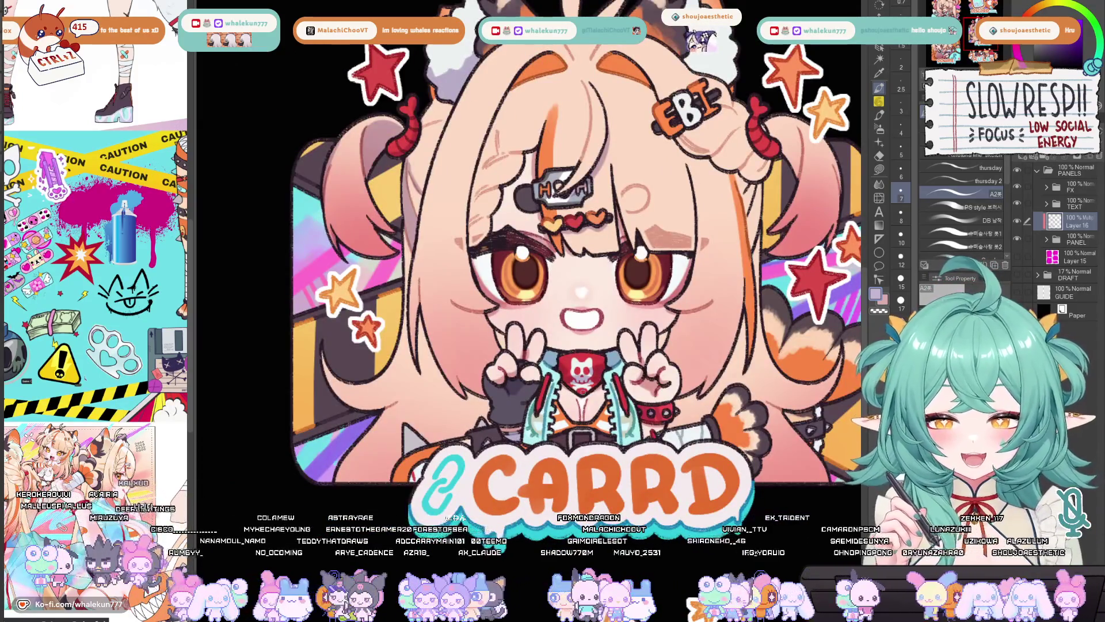
key("h")
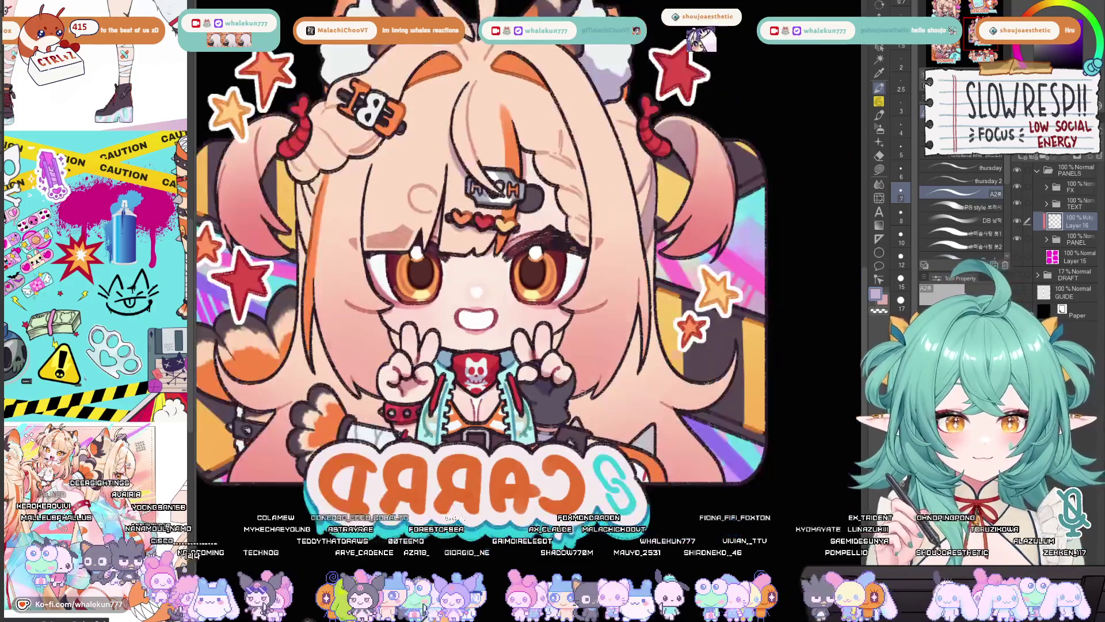
key("h")
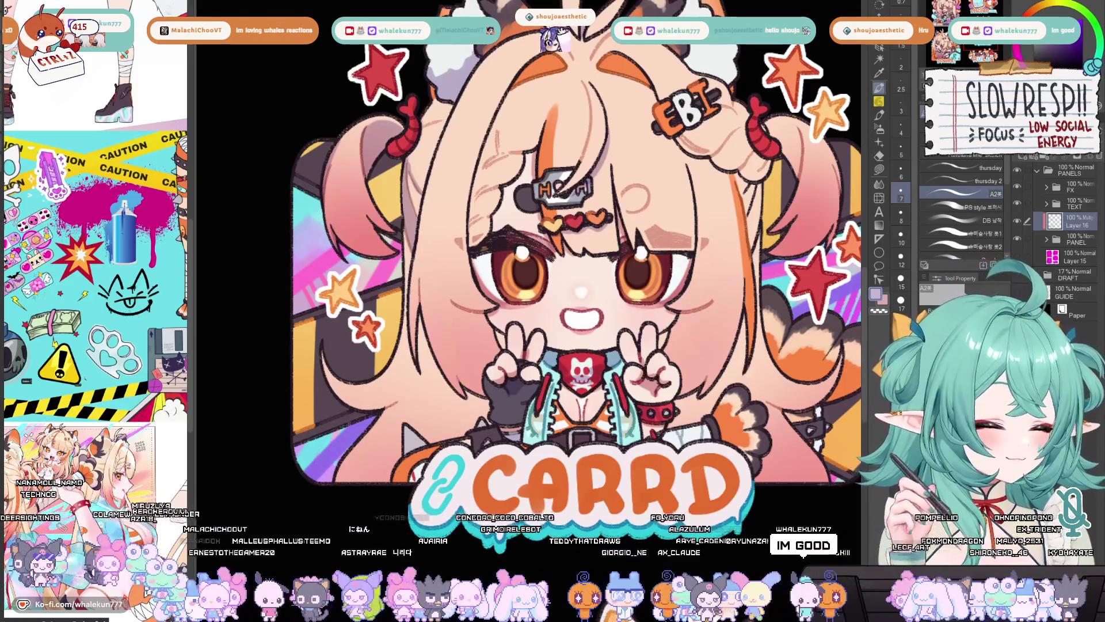
left_click_drag(674, 347, 707, 342)
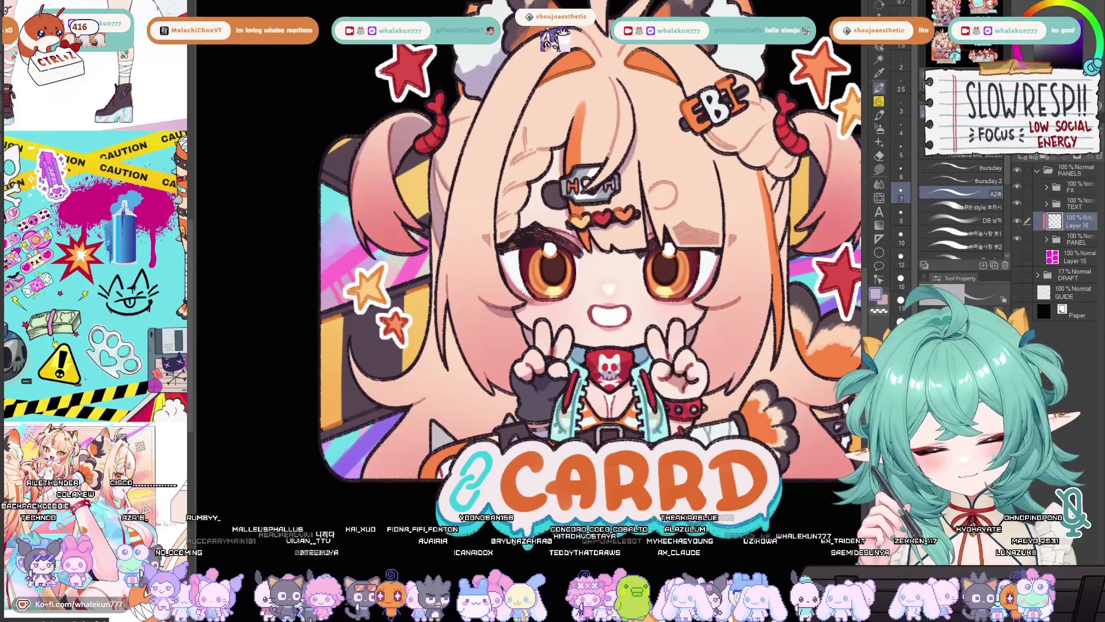
key("h")
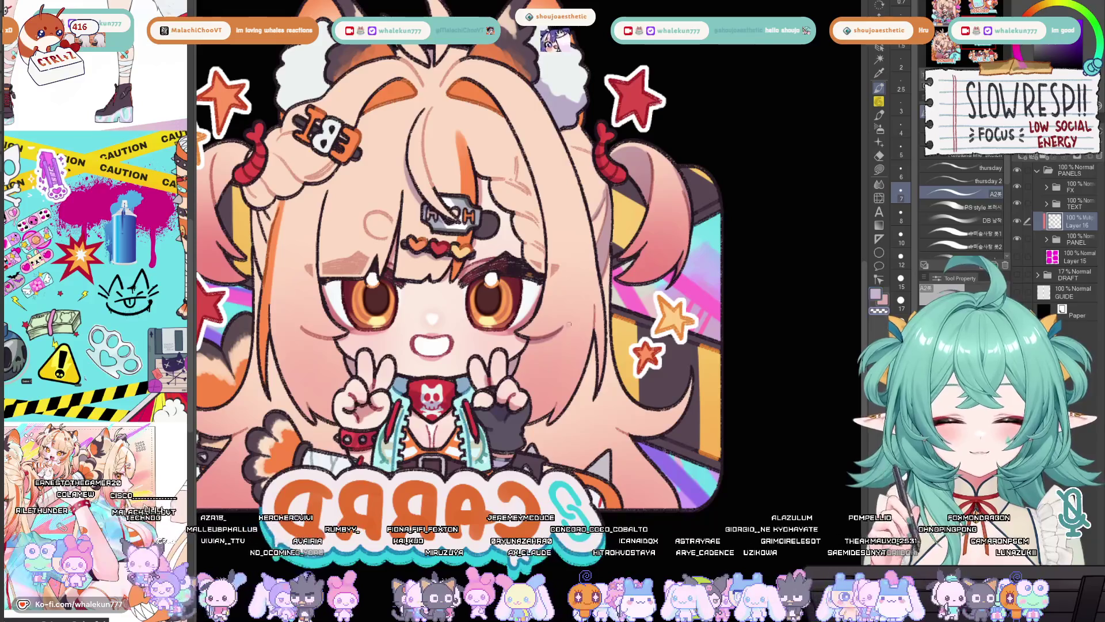
key("h")
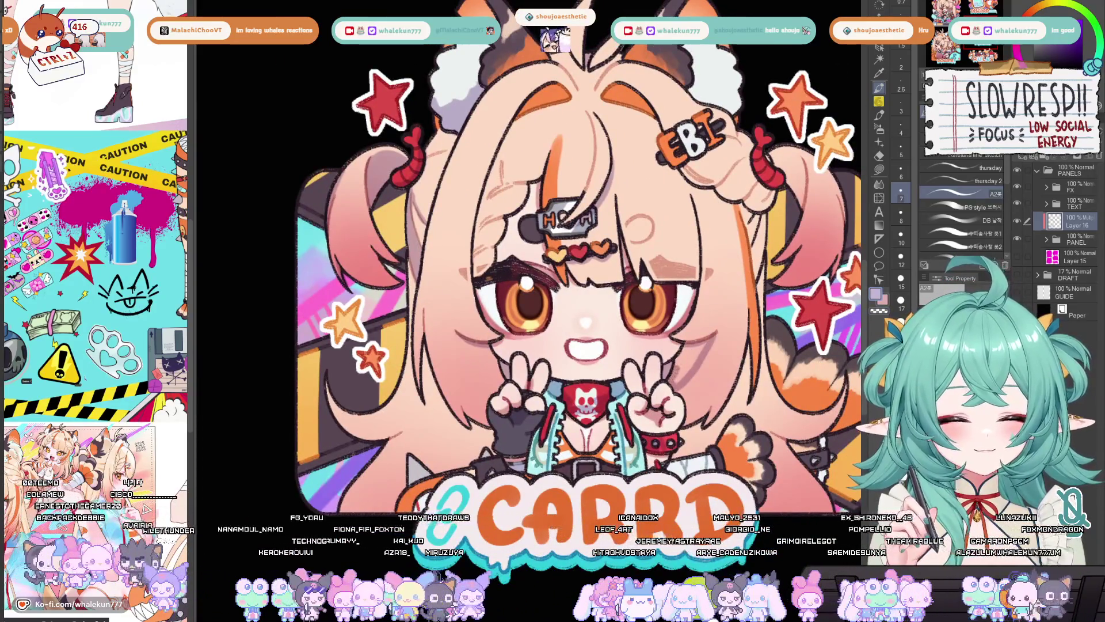
left_click_drag(691, 344, 683, 362)
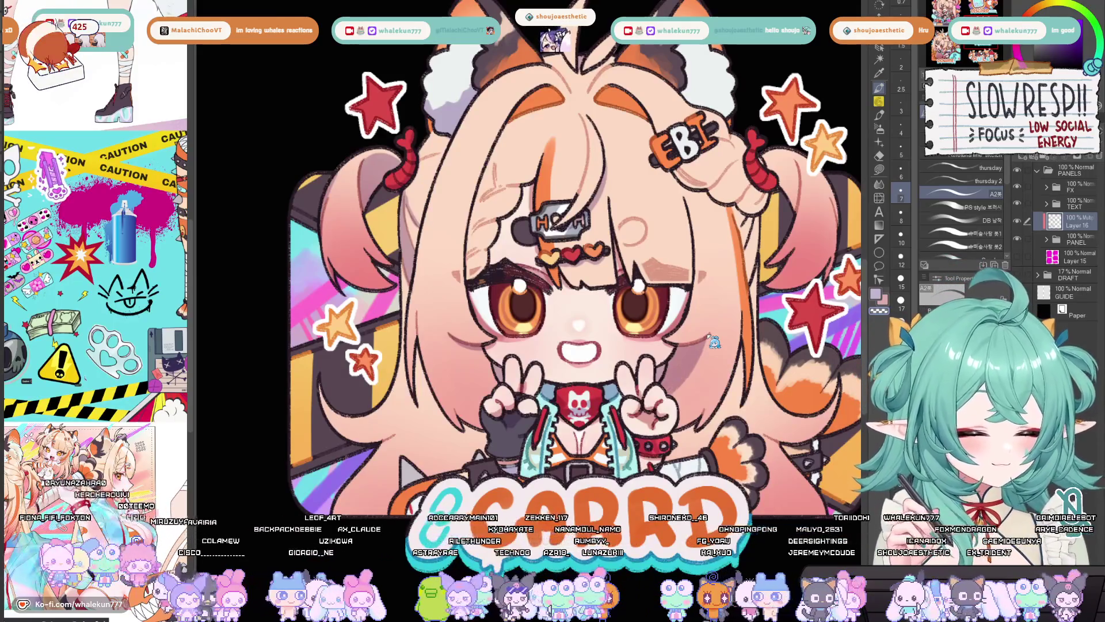
left_click_drag(712, 345, 700, 307)
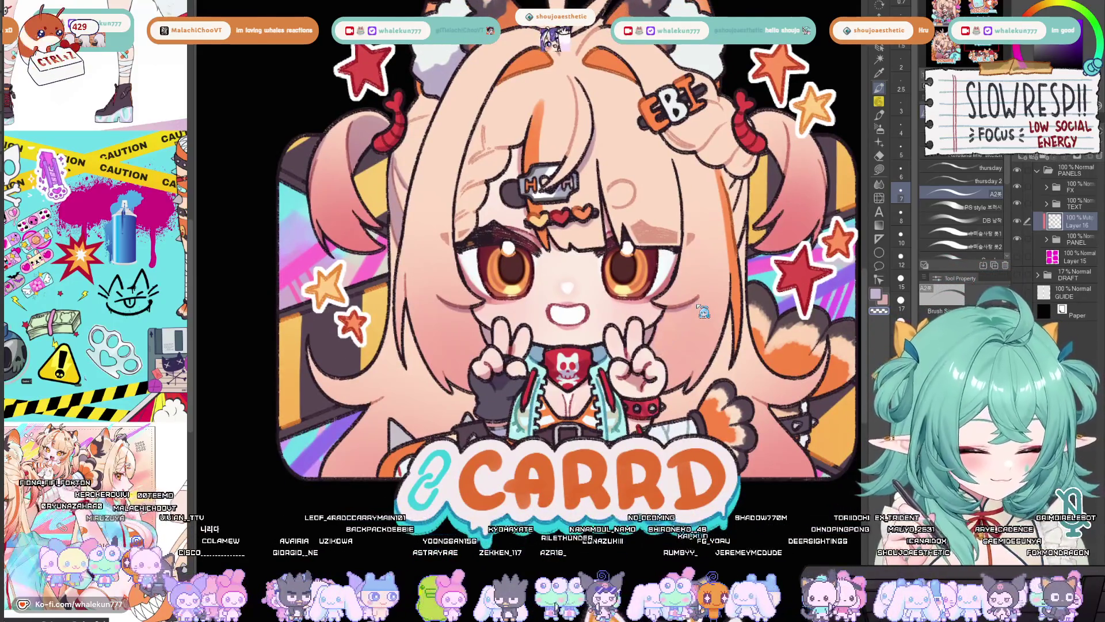
left_click_drag(580, 260, 594, 266)
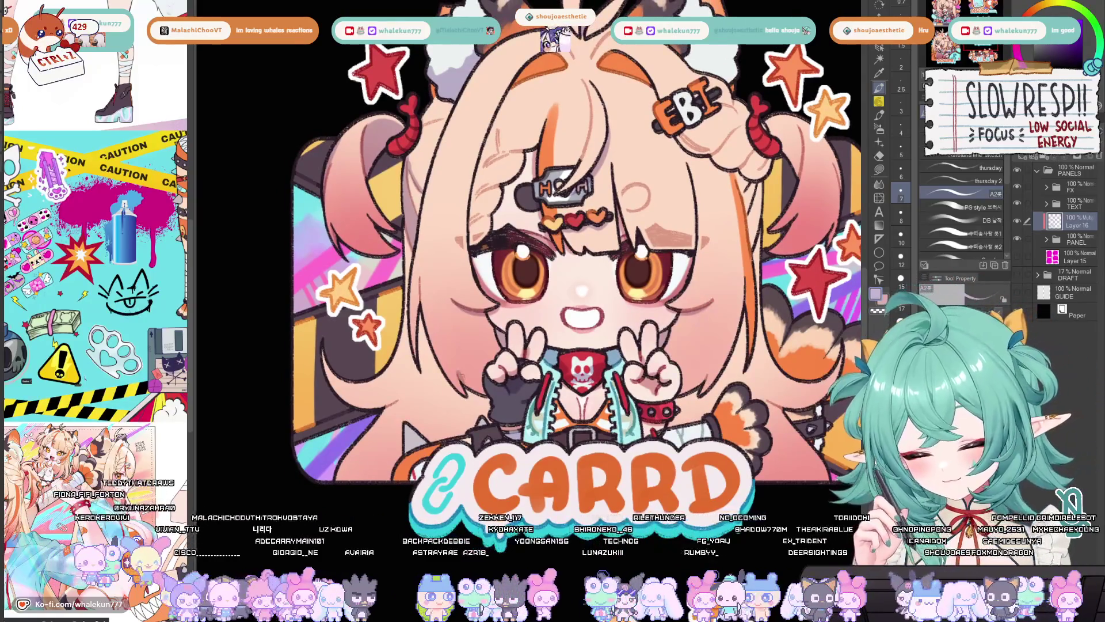
mouse_move(482, 382)
left_mouse_down()
mouse_move(679, 408)
mouse_move(675, 391)
left_mouse_up()
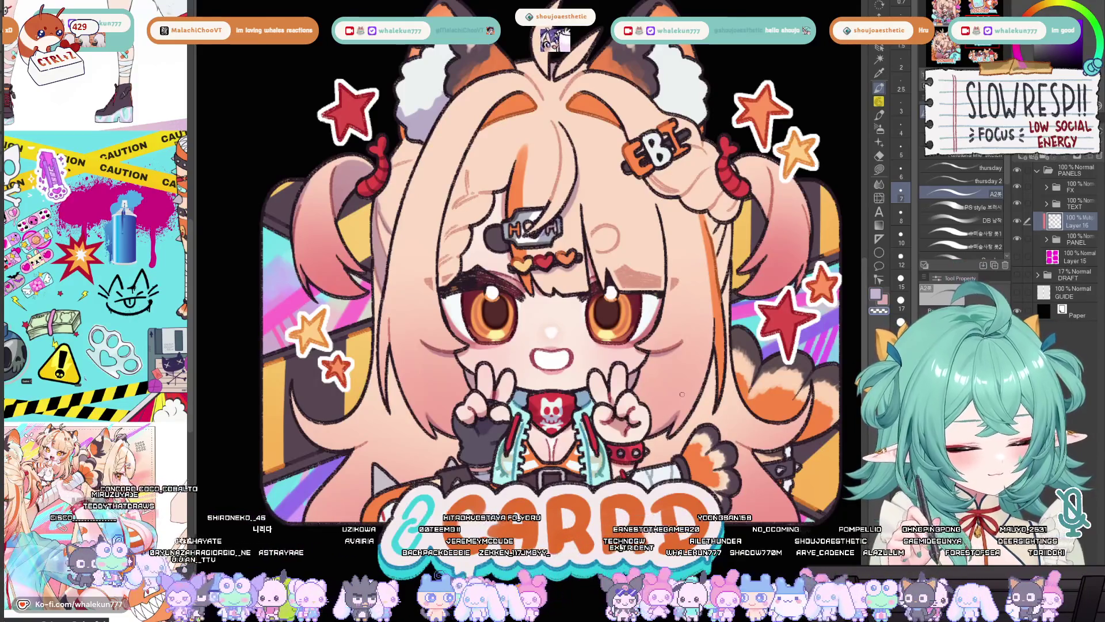
scroll(646, 330, "up", 3)
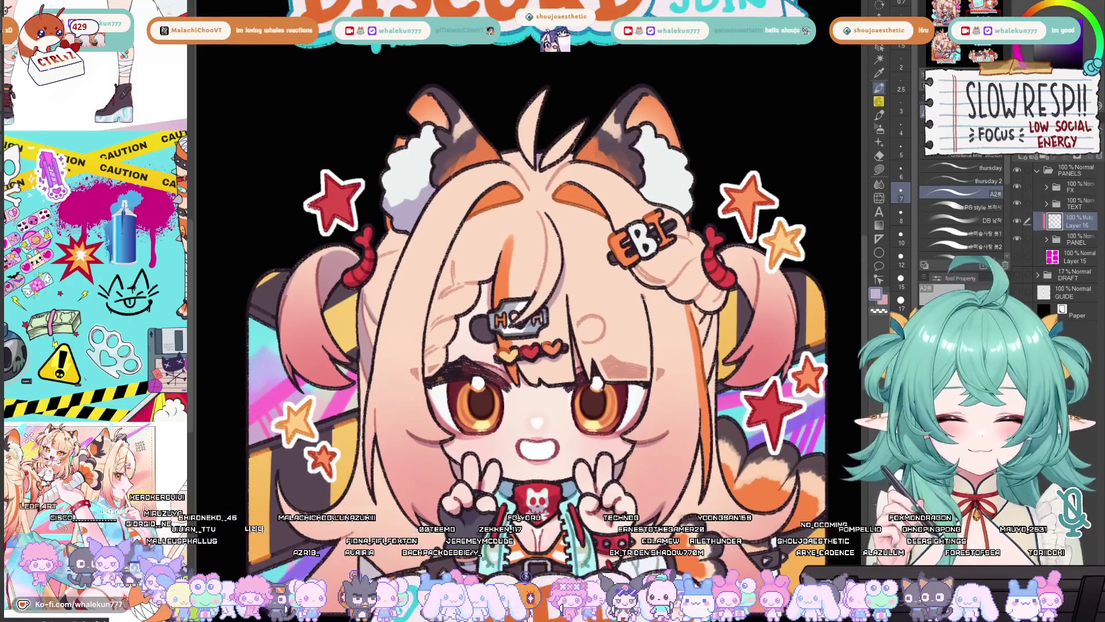
Step: Mirror-check the Carrd girl's face, then ink the right hair outline and right pigtail outline
mouse_move(655, 346)
left_mouse_down()
mouse_move(683, 329)
mouse_move(709, 371)
mouse_move(686, 342)
mouse_move(688, 355)
left_mouse_up()
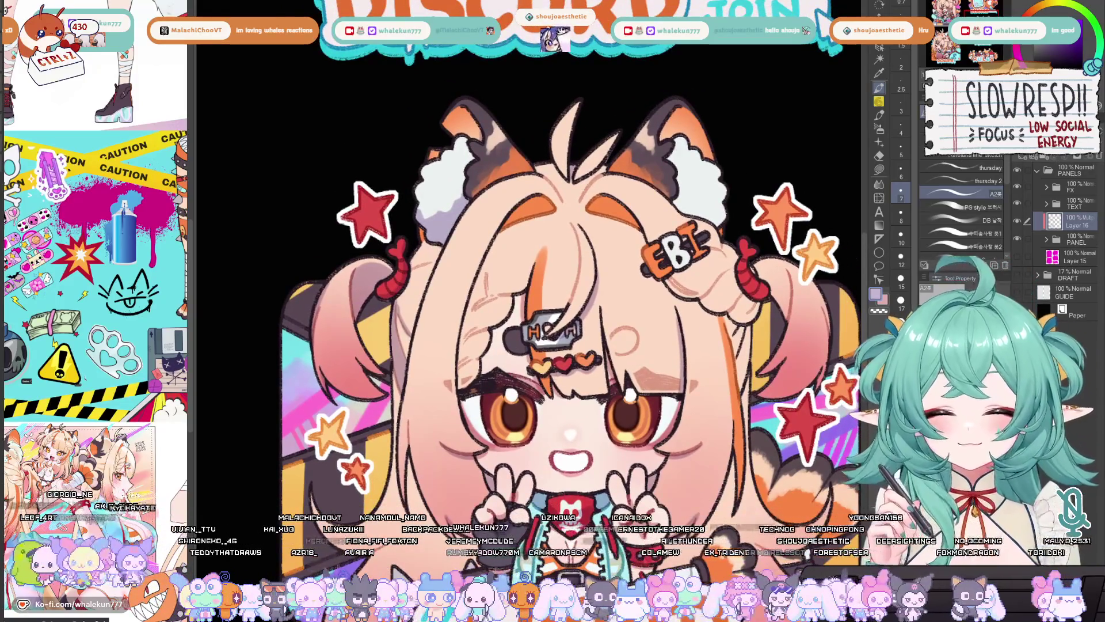
left_click_drag(619, 331, 558, 388)
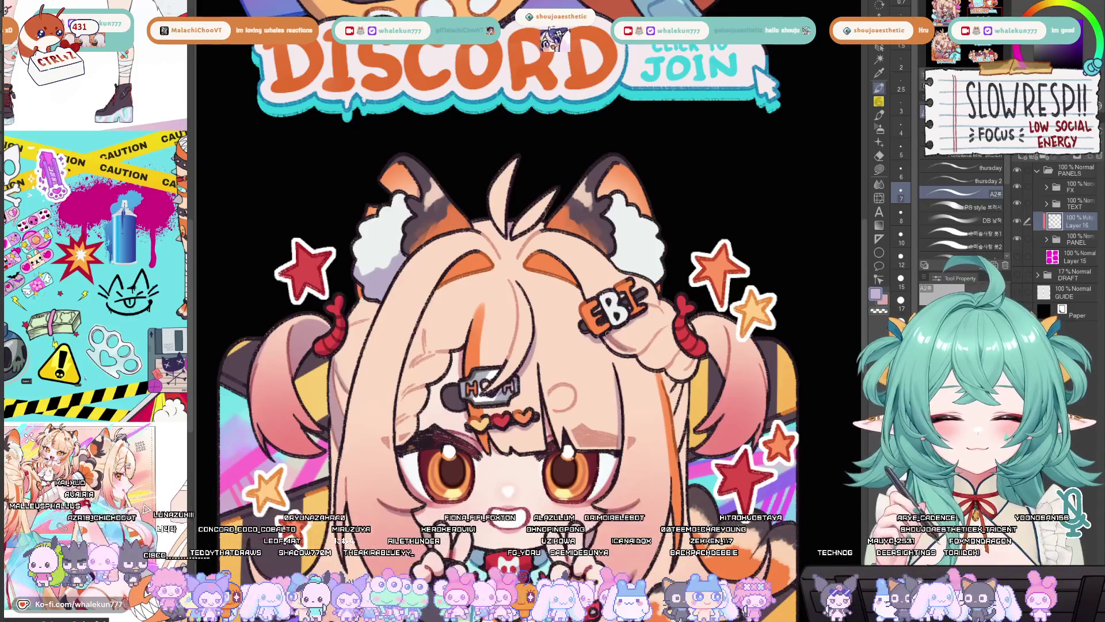
left_click_drag(695, 332, 673, 300)
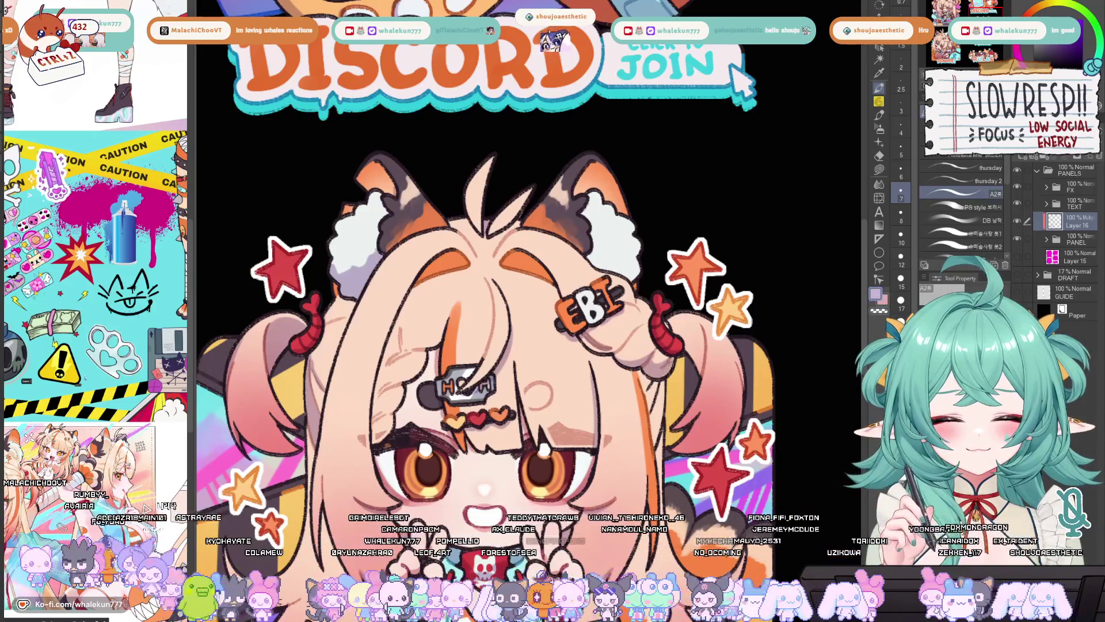
key("h")
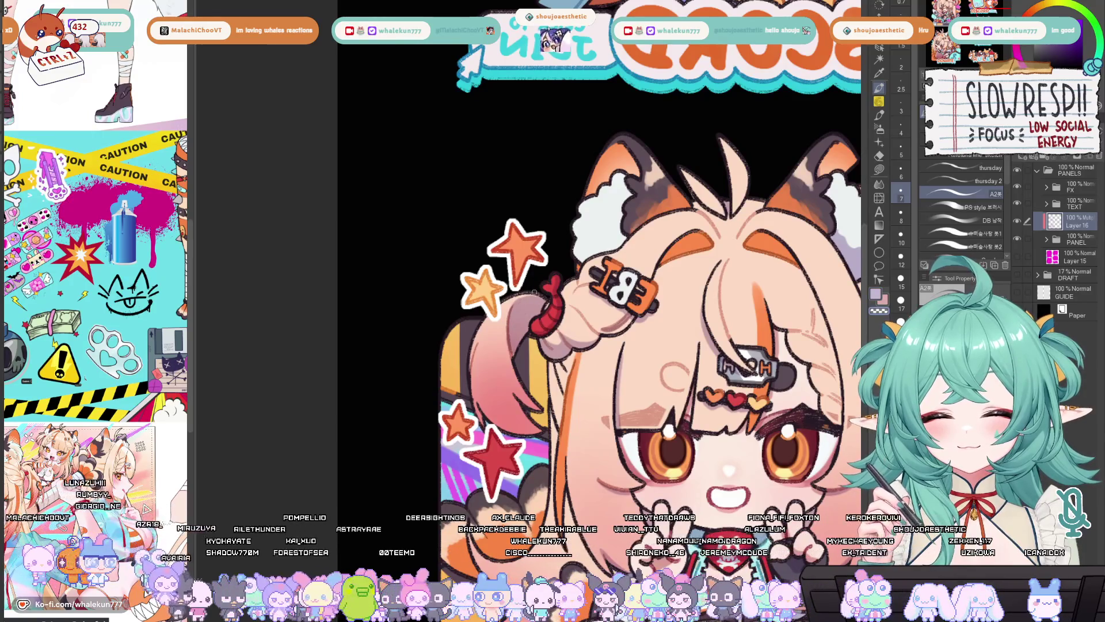
key("h")
scroll(713, 354, "up", 2)
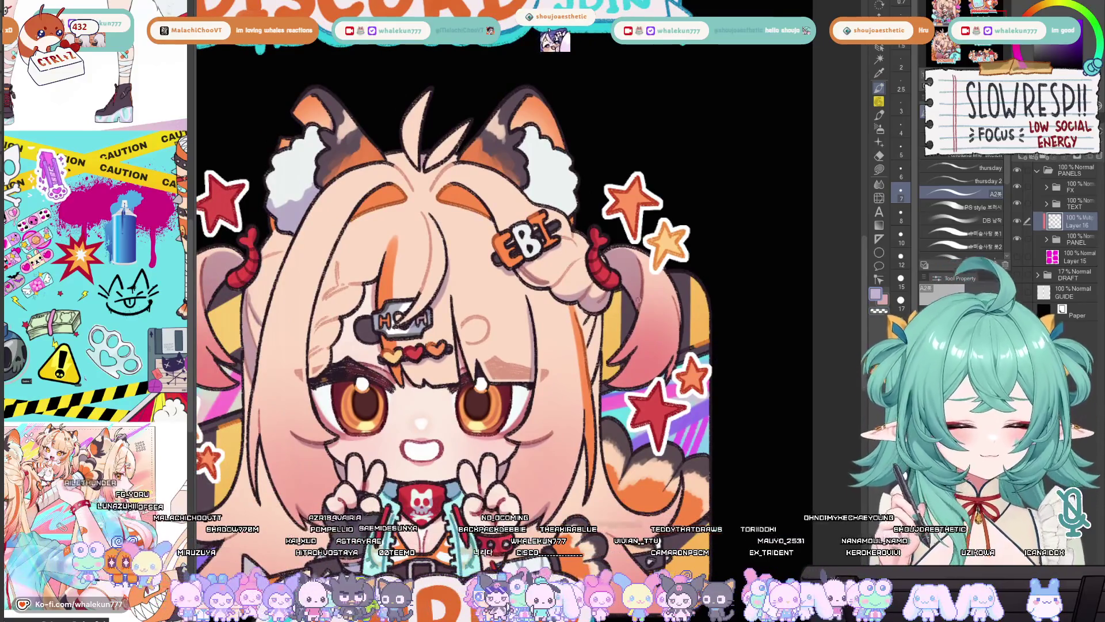
left_click_drag(616, 293, 601, 420)
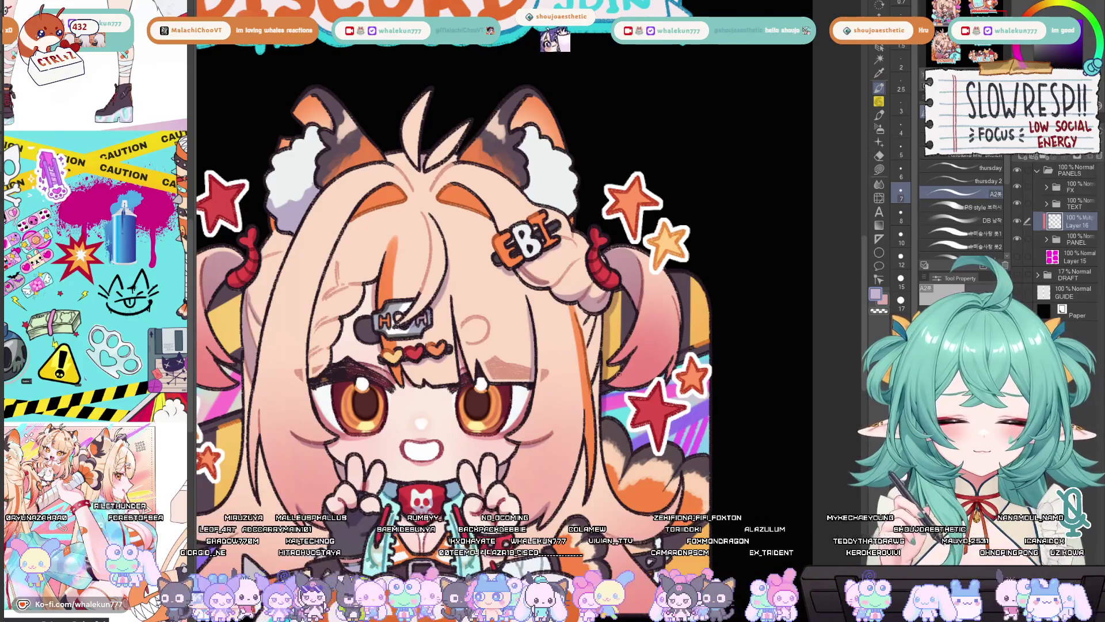
mouse_move(672, 275)
left_mouse_down()
mouse_move(683, 352)
mouse_move(672, 373)
mouse_move(672, 354)
mouse_move(670, 379)
left_mouse_up()
scroll(637, 360, "down", 3)
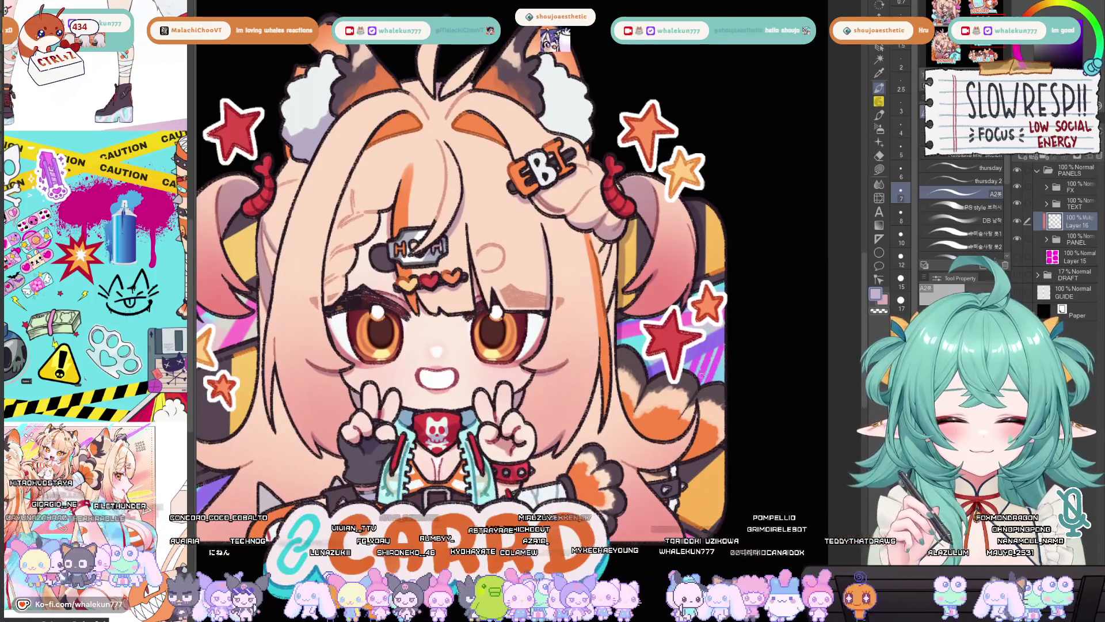
scroll(699, 381, "down", 3)
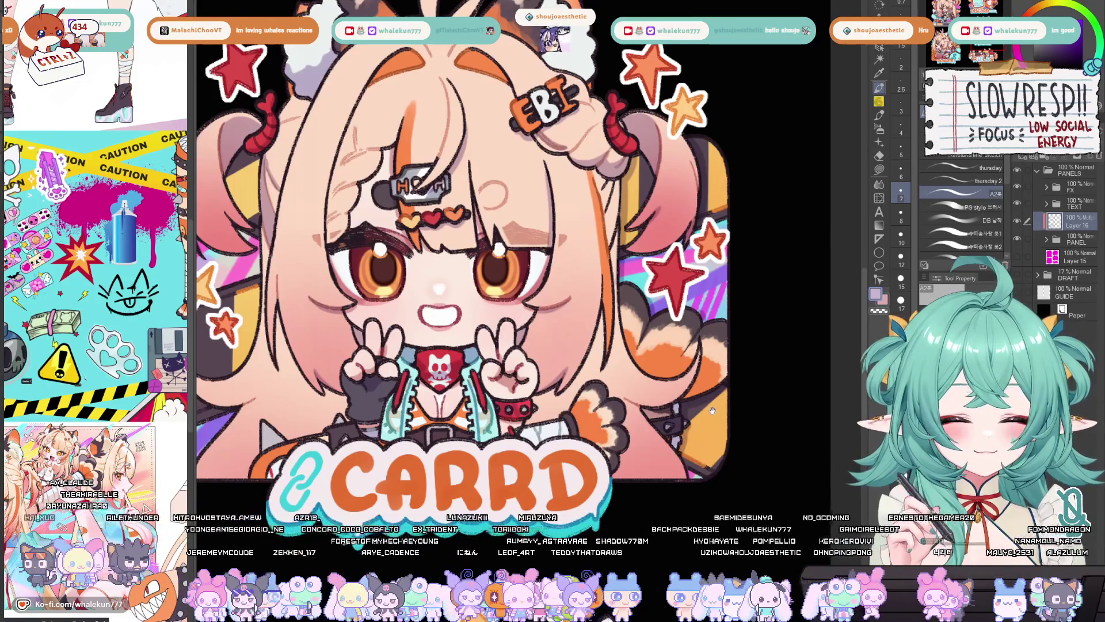
scroll(687, 403, "down", 2)
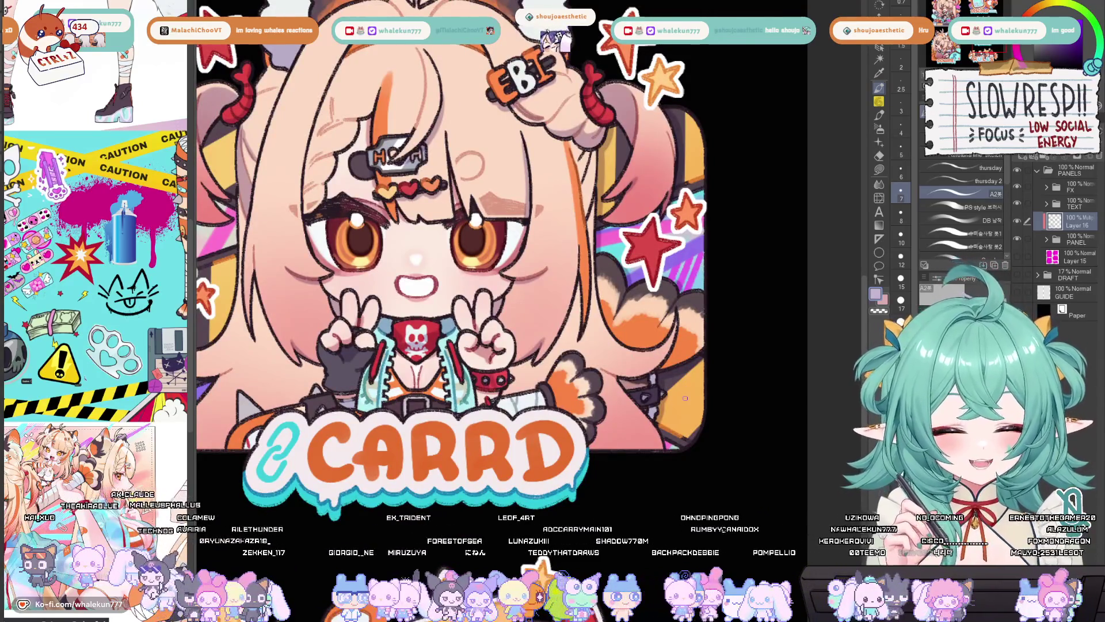
scroll(684, 398, "down", 1)
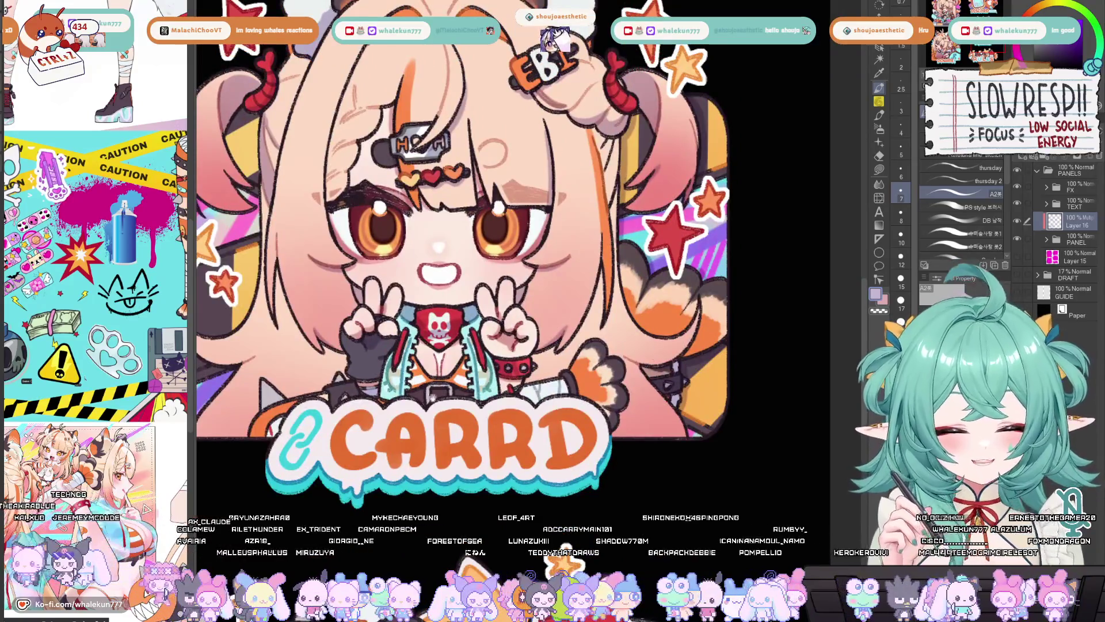
scroll(655, 362, "left", 3)
scroll(654, 362, "up", 1)
scroll(655, 362, "left", 2)
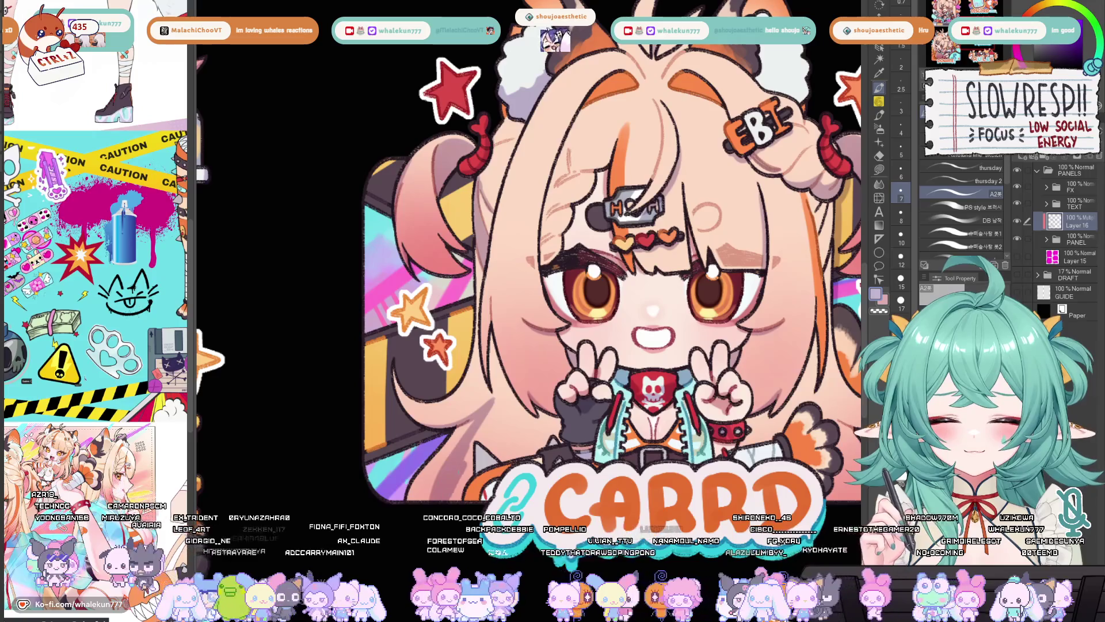
left_click_drag(474, 436, 493, 425)
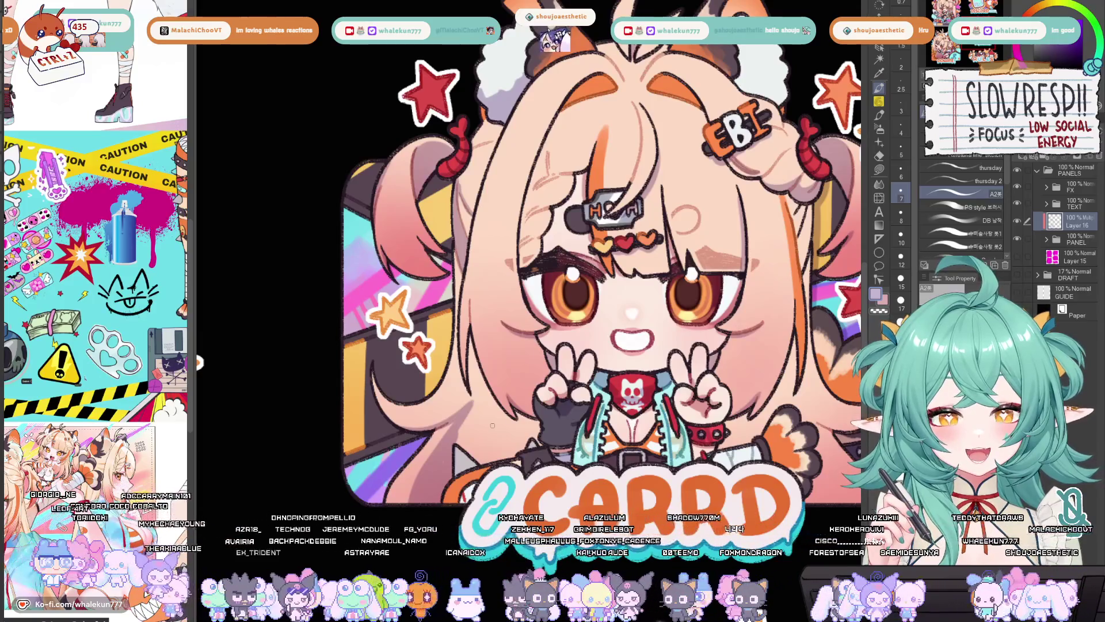
scroll(576, 288, "up", 2)
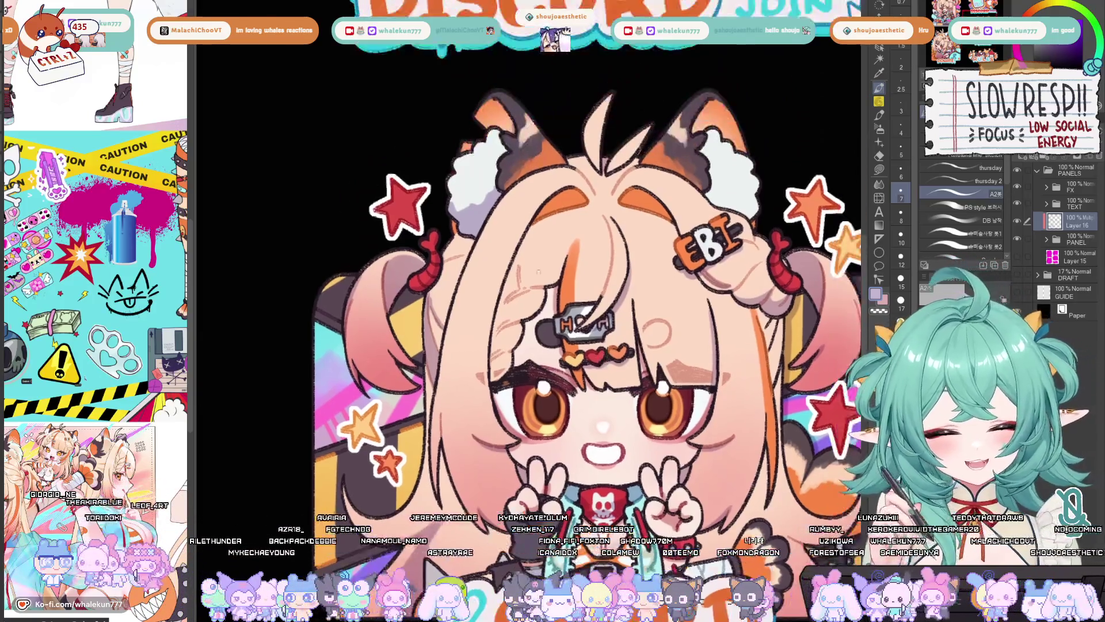
Step: Add short hair strokes by the left eyebrow and hairclip, then mirror-check the canvas
mouse_move(512, 356)
left_mouse_down()
mouse_move(489, 383)
mouse_move(511, 349)
left_mouse_up()
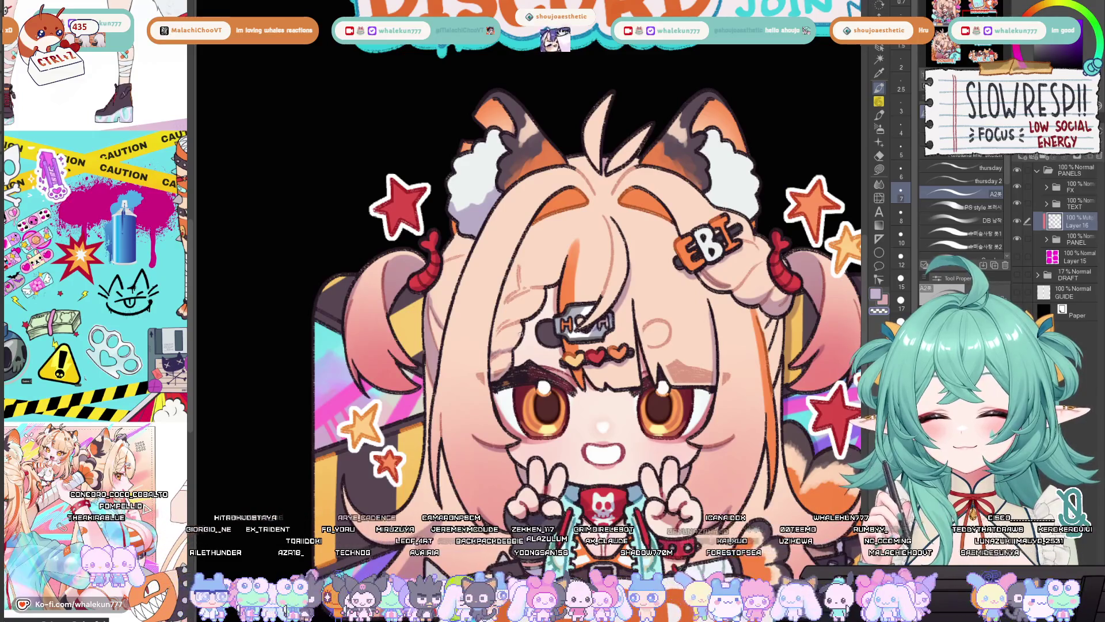
mouse_move(521, 324)
left_mouse_down()
mouse_move(511, 349)
mouse_move(521, 324)
left_mouse_up()
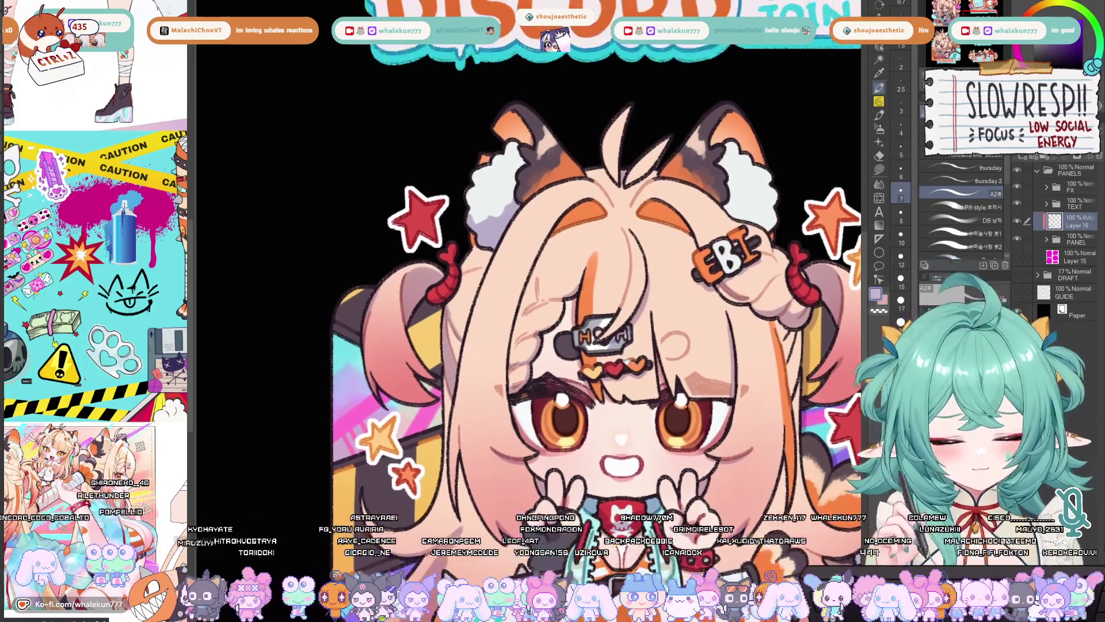
left_click_drag(509, 262, 471, 281)
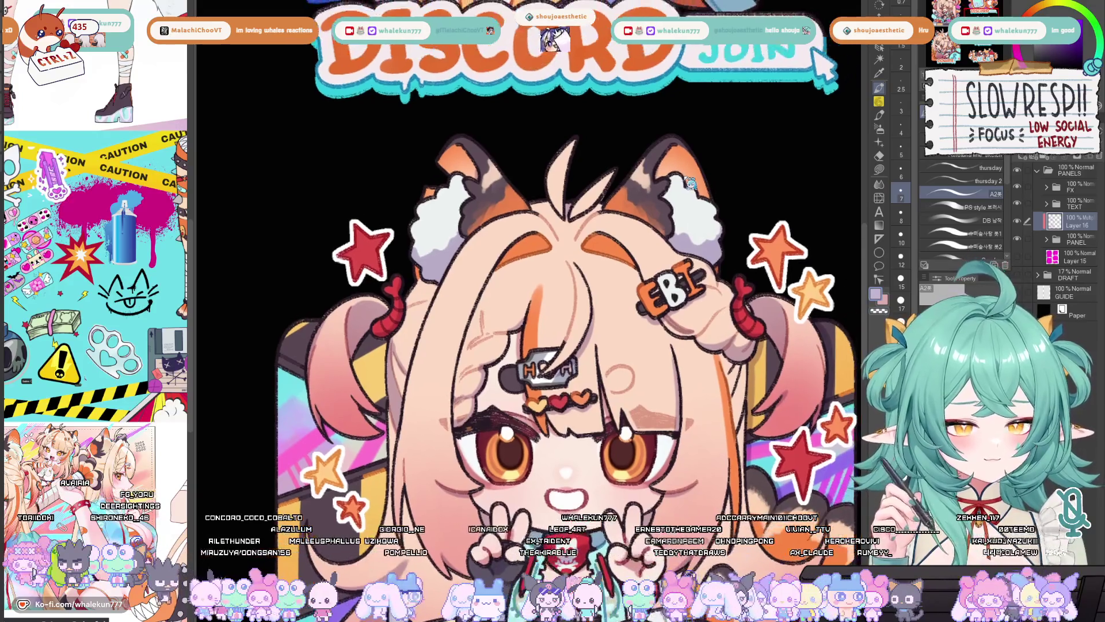
key("h")
key("h")
left_click_drag(683, 177, 634, 22)
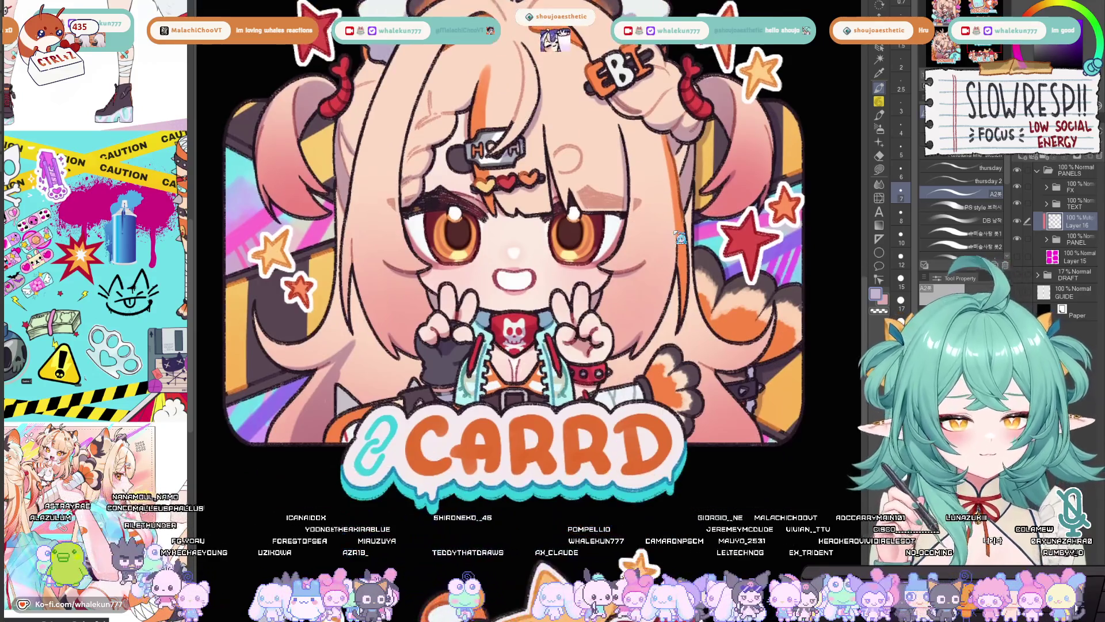
key("h")
key("h")
mouse_move(683, 286)
left_mouse_down()
mouse_move(665, 292)
mouse_move(740, 295)
mouse_move(768, 356)
left_mouse_up()
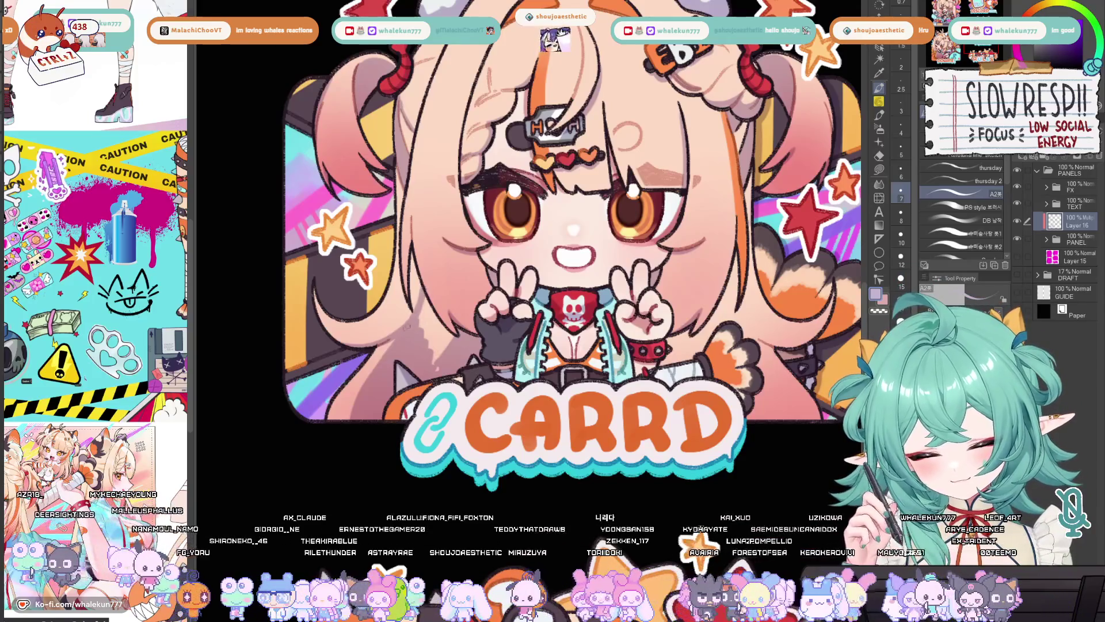
left_click_drag(423, 302, 429, 350)
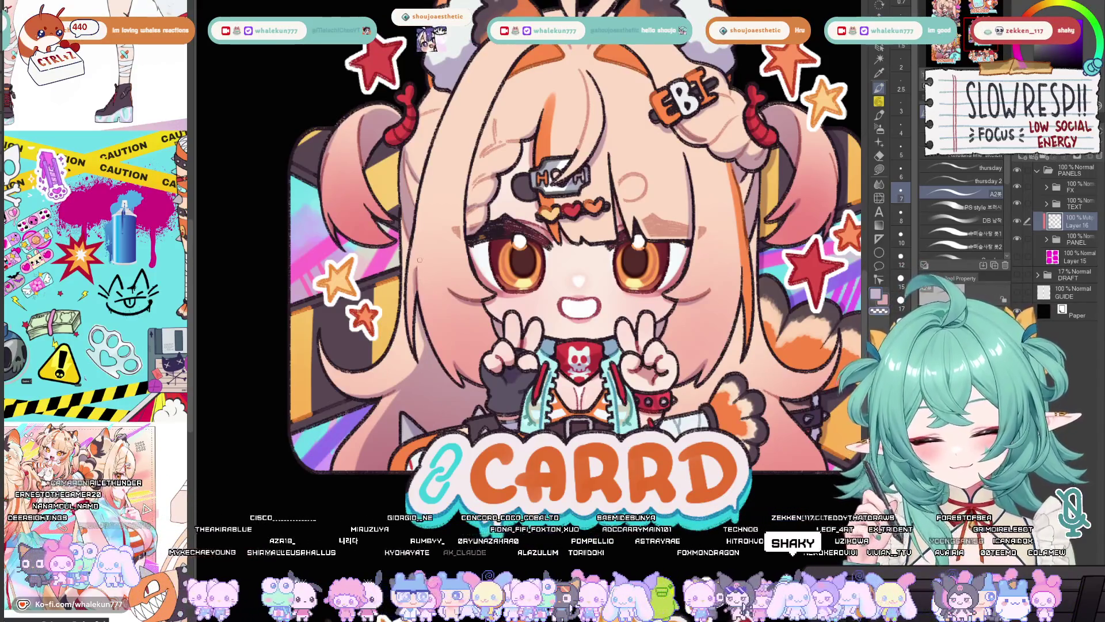
left_click_drag(703, 330, 606, 289)
mouse_move(596, 341)
left_mouse_down()
mouse_move(605, 354)
mouse_move(651, 362)
left_mouse_up()
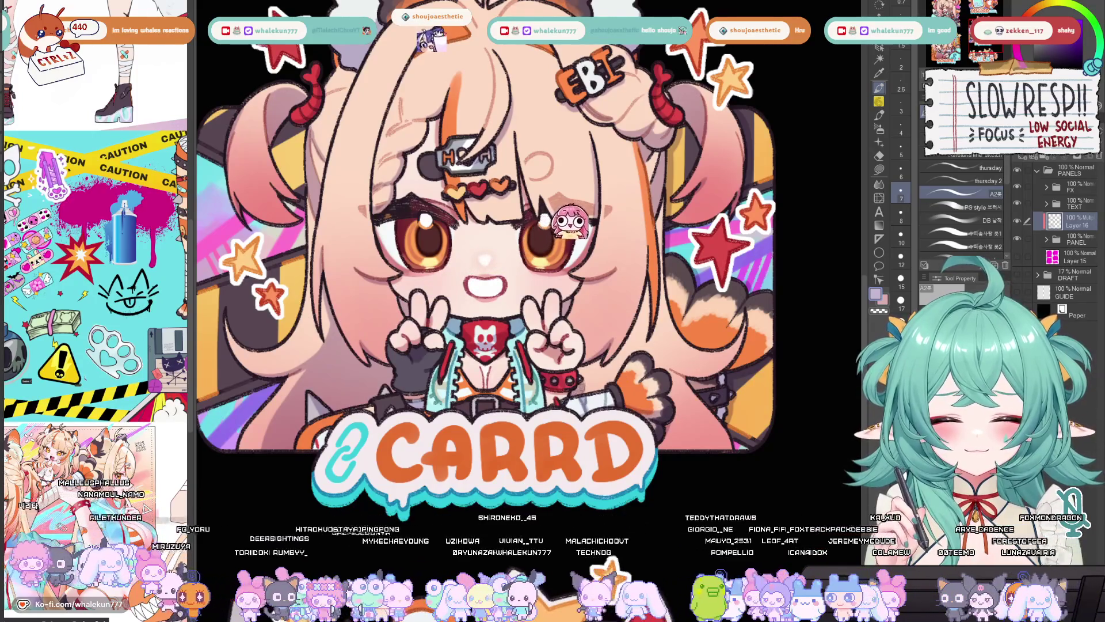
left_click_drag(607, 351, 593, 355)
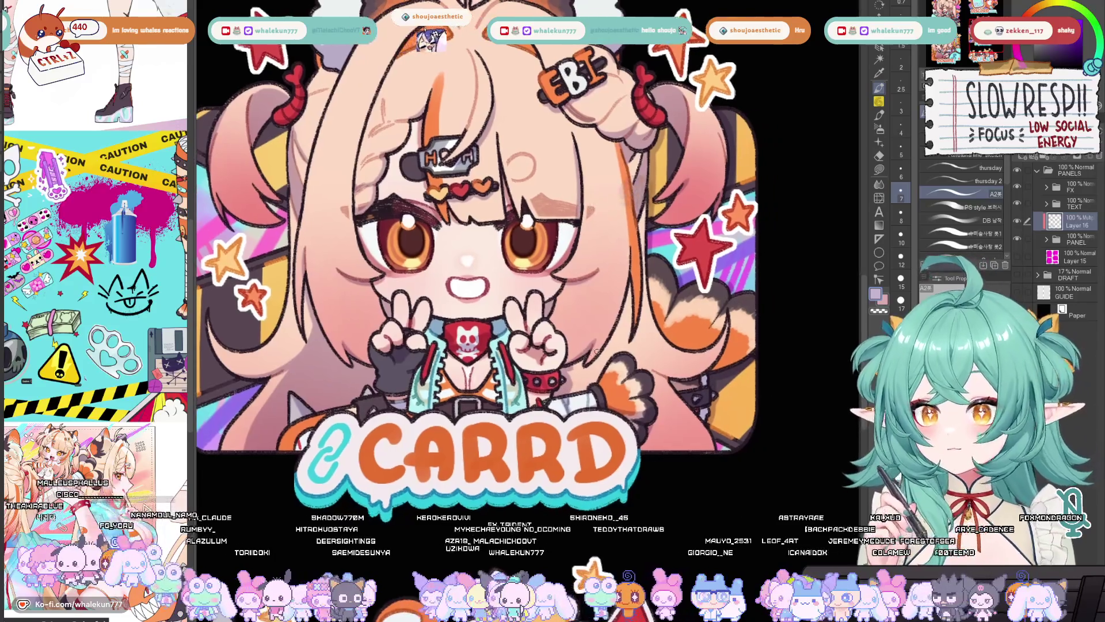
scroll(602, 356, "down", 1)
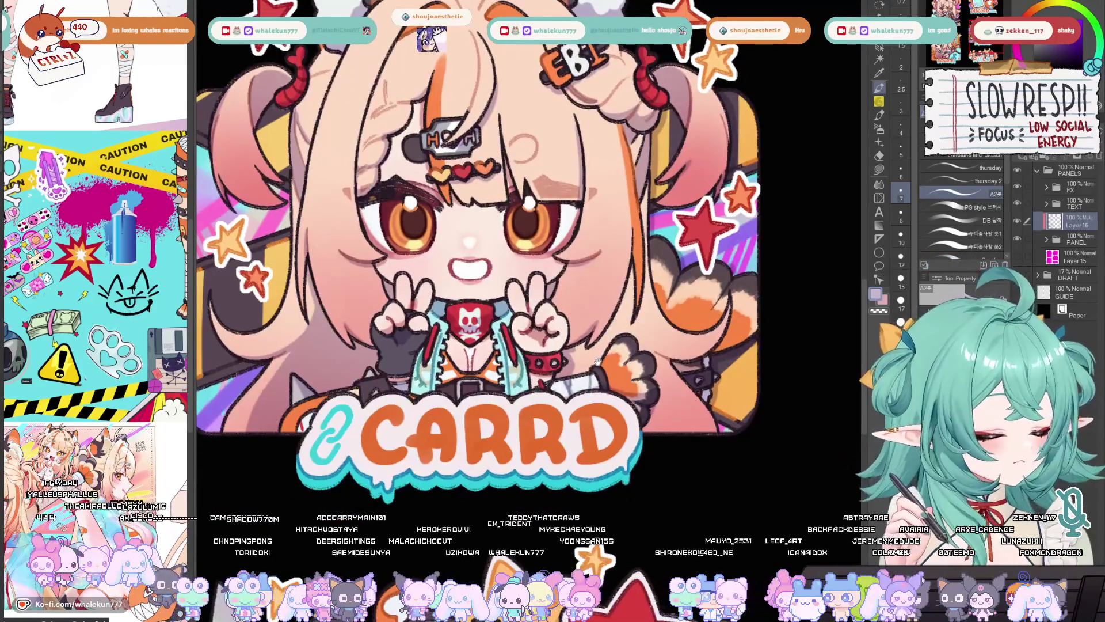
left_click_drag(593, 357, 581, 364)
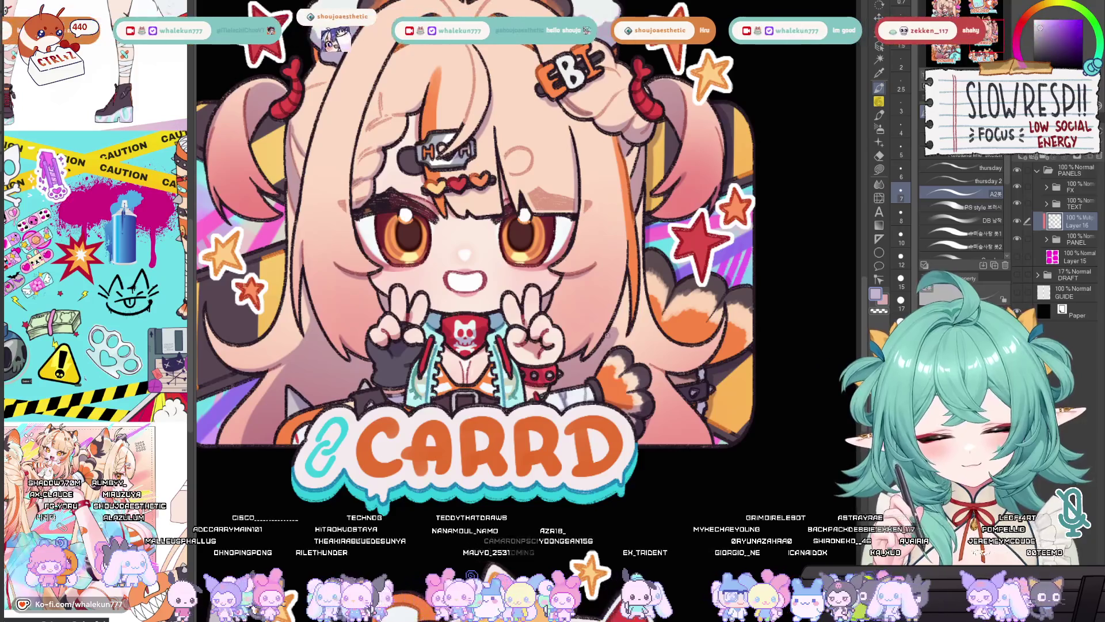
left_click_drag(602, 339, 601, 354)
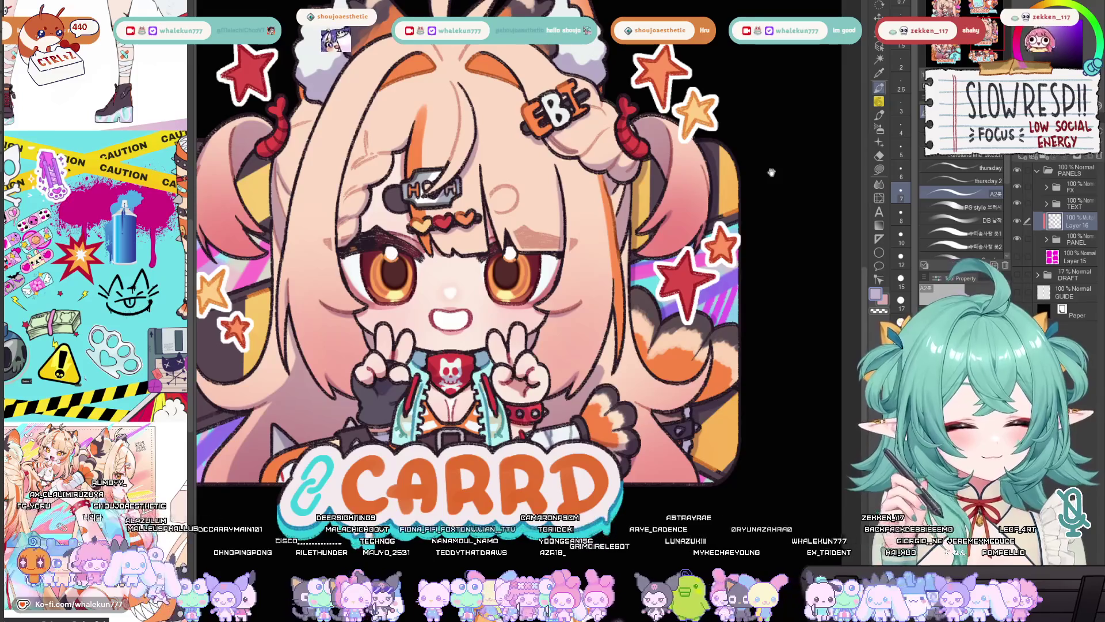
left_click_drag(668, 306, 668, 341)
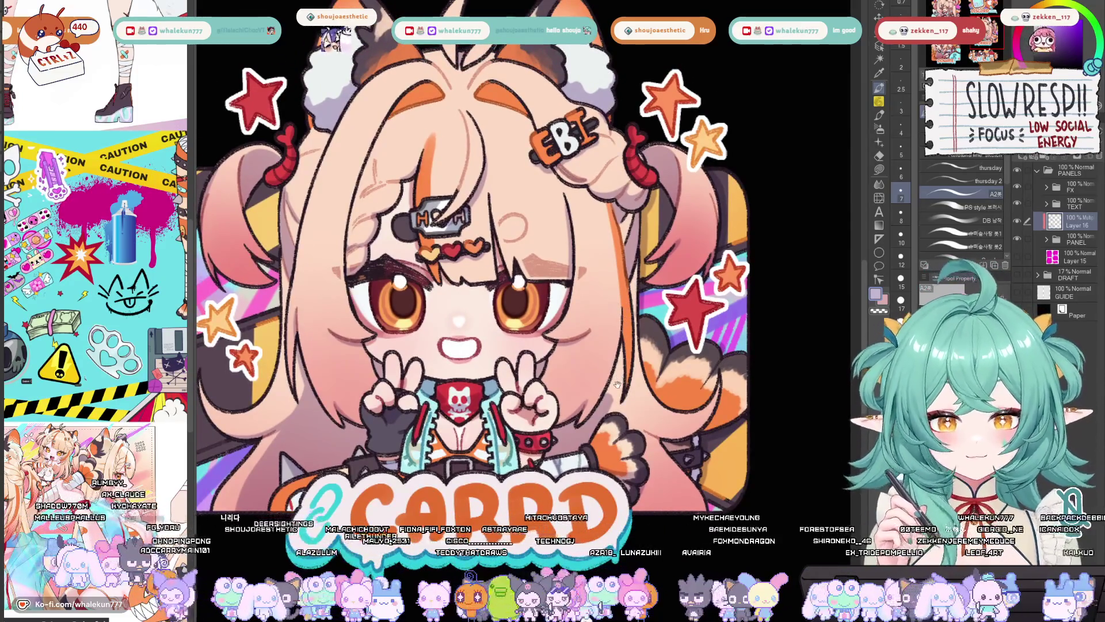
left_click_drag(617, 382, 623, 353)
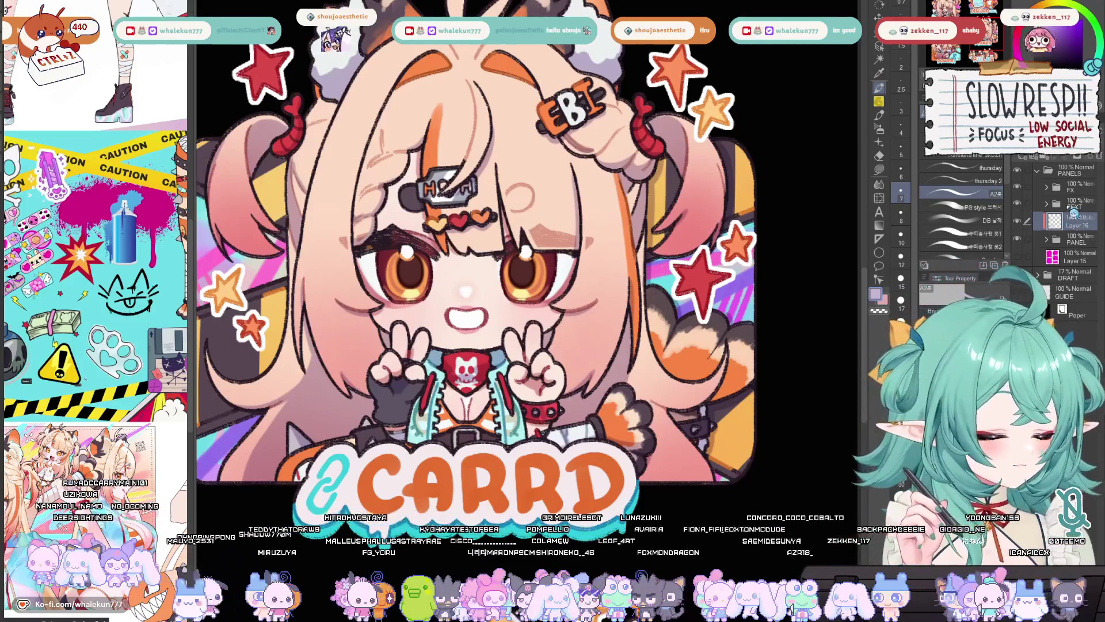
left_click(1048, 241)
Step: Toggle the PANEL layer folder to show its LINE and BASE layers
left_click(1048, 242)
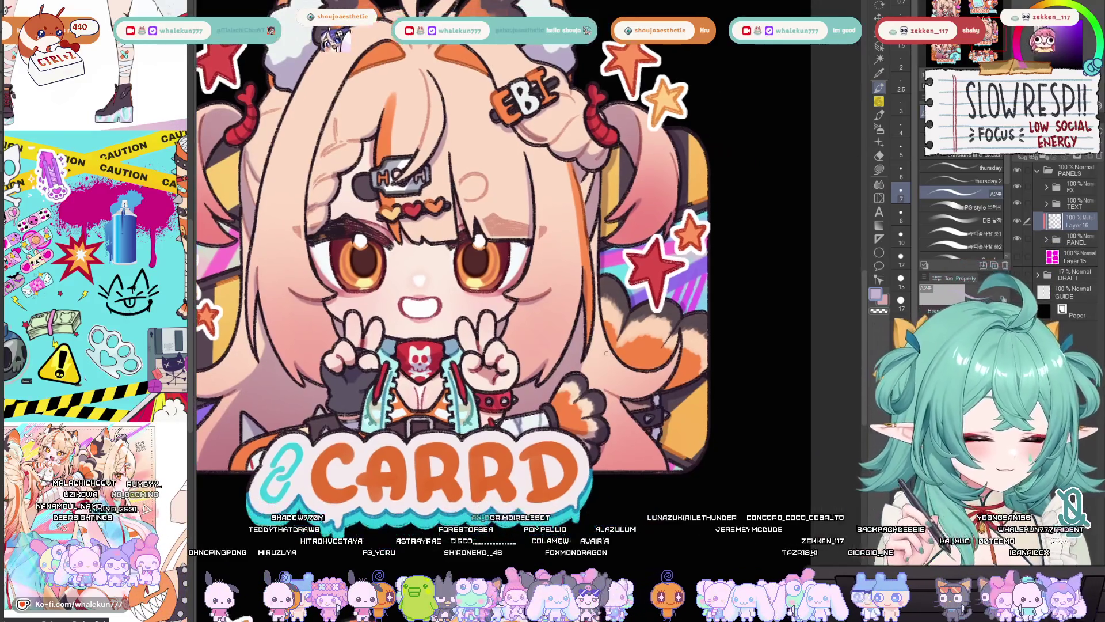
scroll(616, 357, "down", 5)
scroll(596, 367, "up", 5)
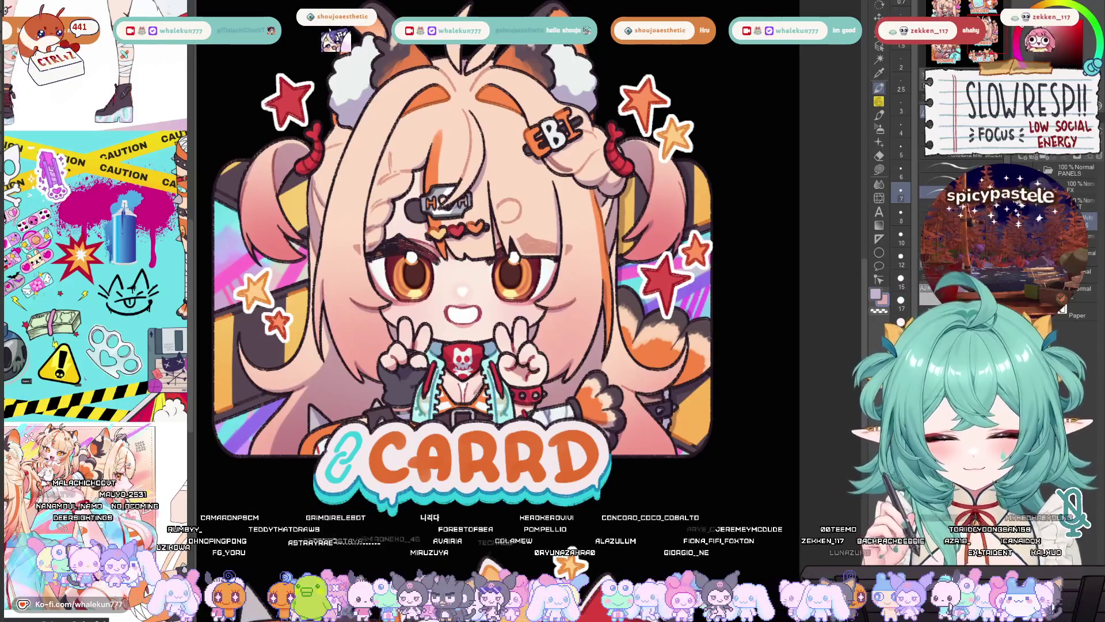
left_click_drag(483, 398, 489, 408)
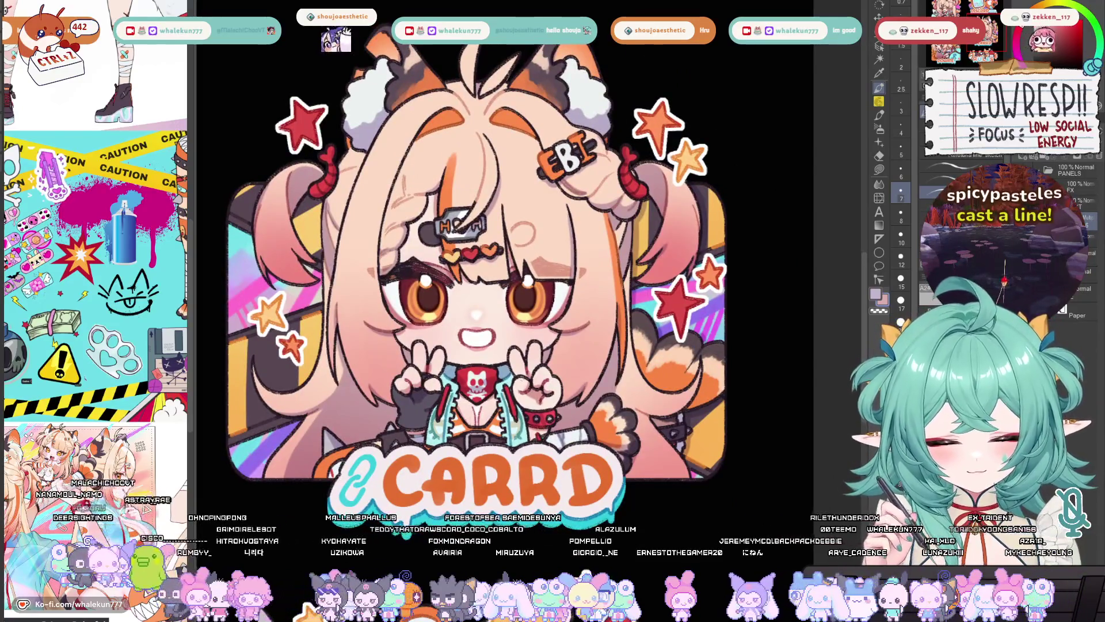
left_click_drag(572, 368, 548, 356)
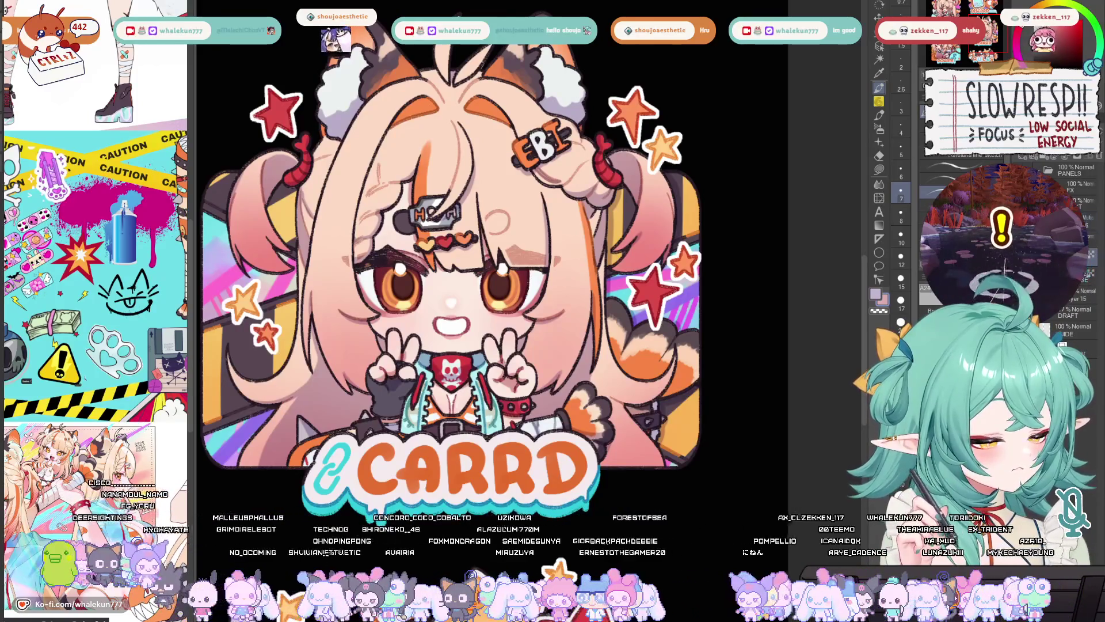
Step: Zoom in with Ctrl+plus and pan around the Carrd girl's face, ears and stars
key("ctrl+plus")
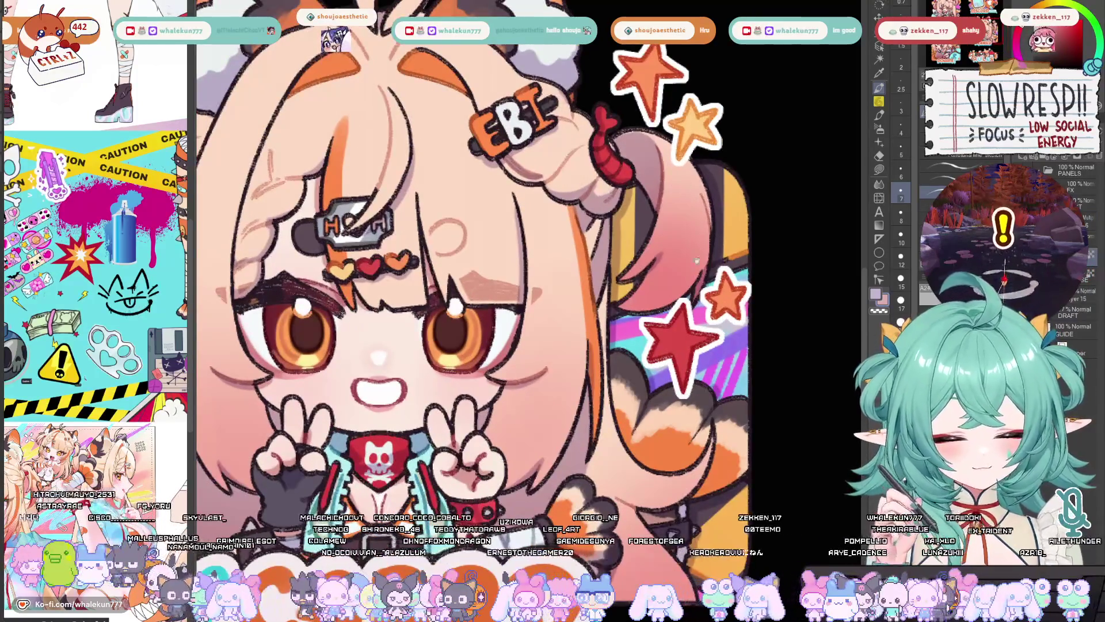
key("ctrl+plus")
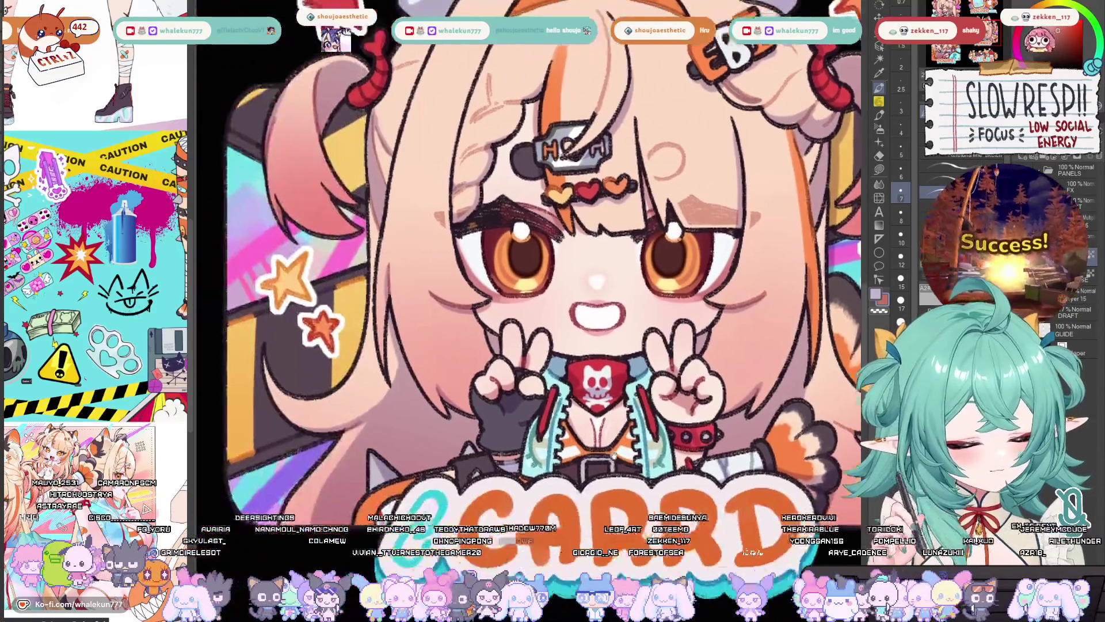
mouse_move(337, 437)
left_mouse_down()
mouse_move(598, 392)
mouse_move(316, 392)
left_mouse_up()
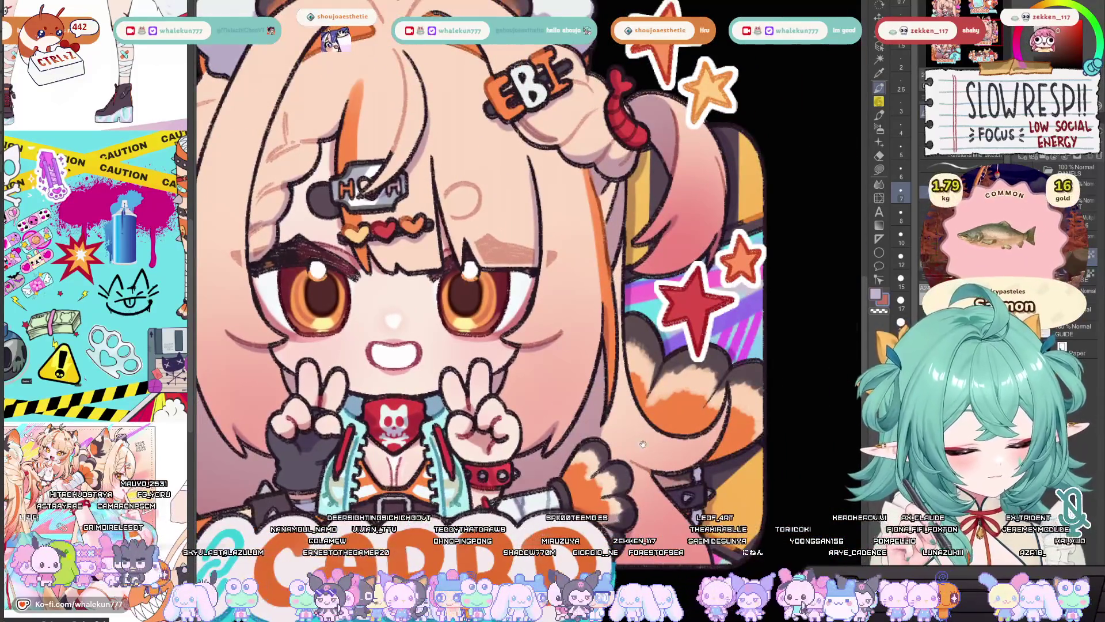
scroll(317, 392, "up", 2)
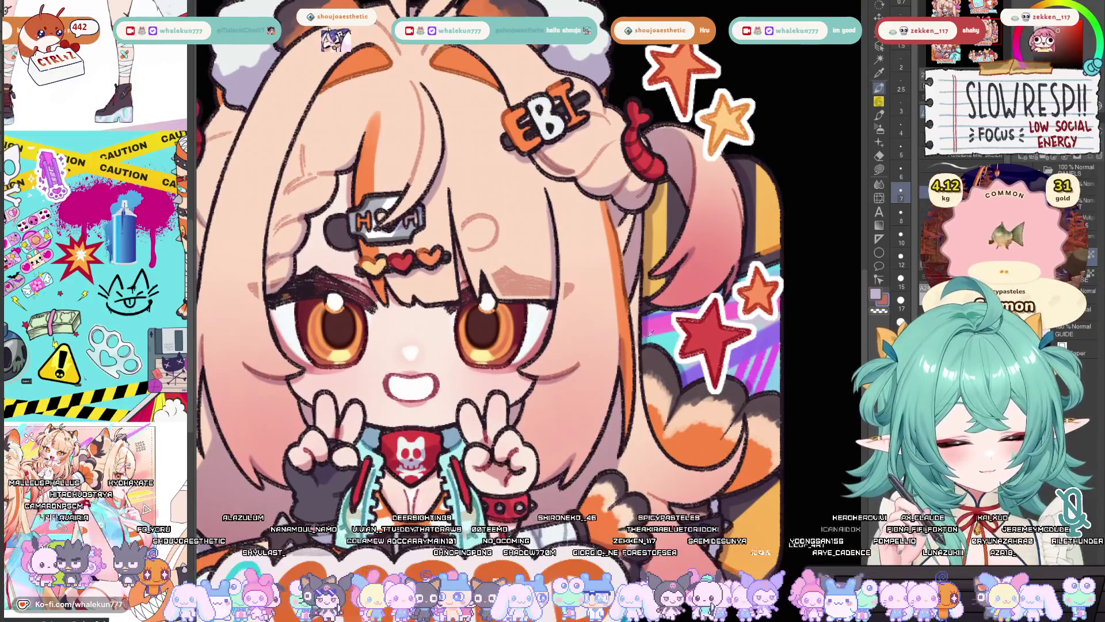
scroll(501, 287, "down", 2)
scroll(501, 287, "up", 2)
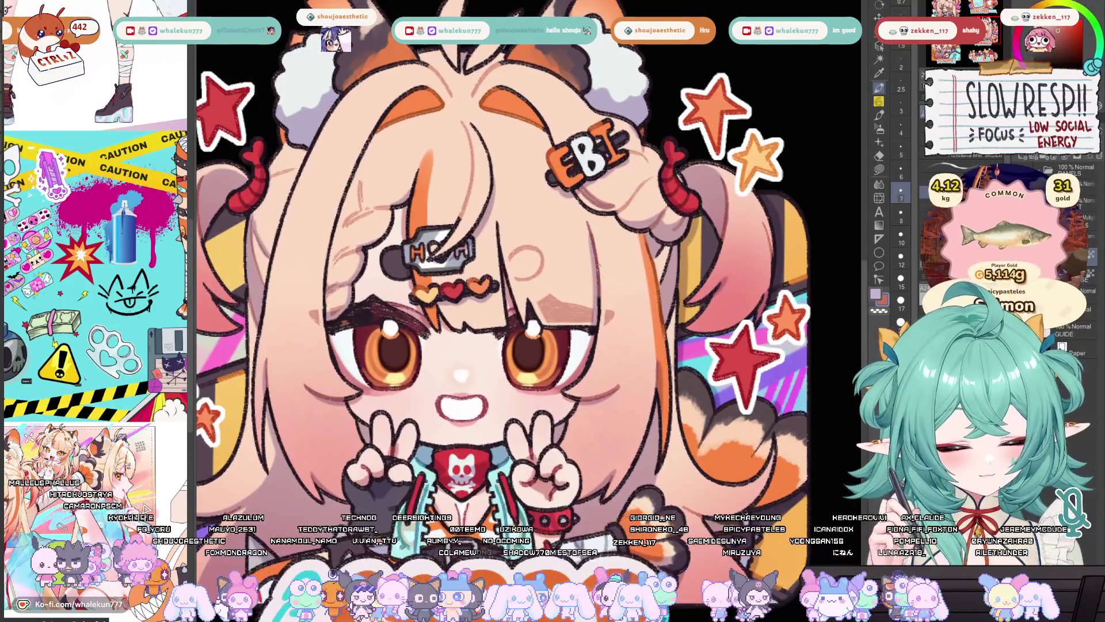
left_click_drag(175, 282, 330, 339)
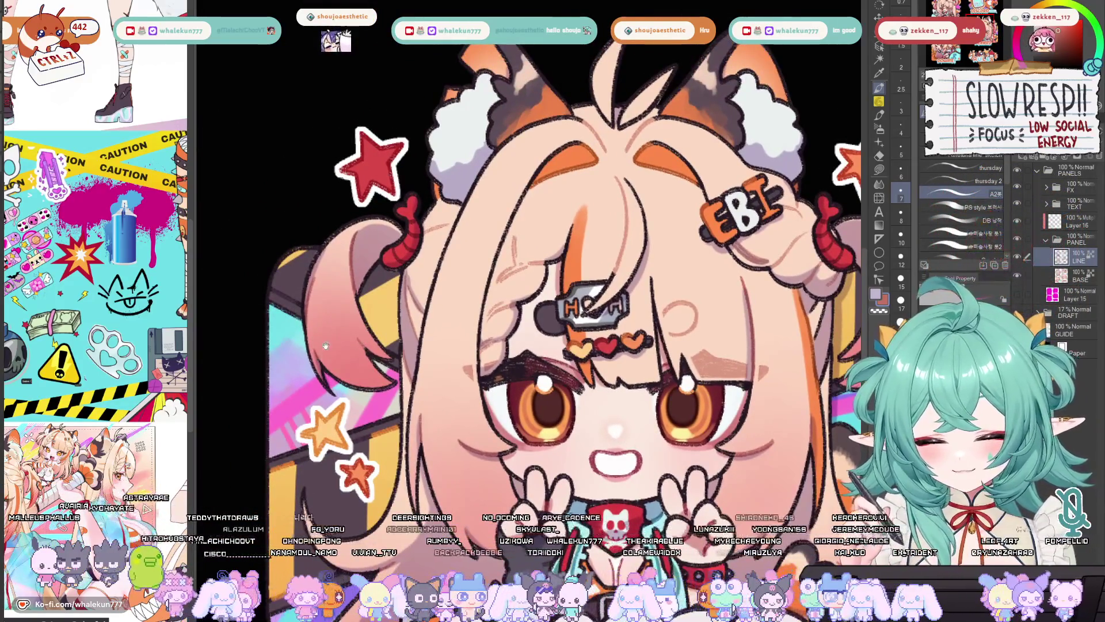
left_click_drag(913, 293, 710, 311)
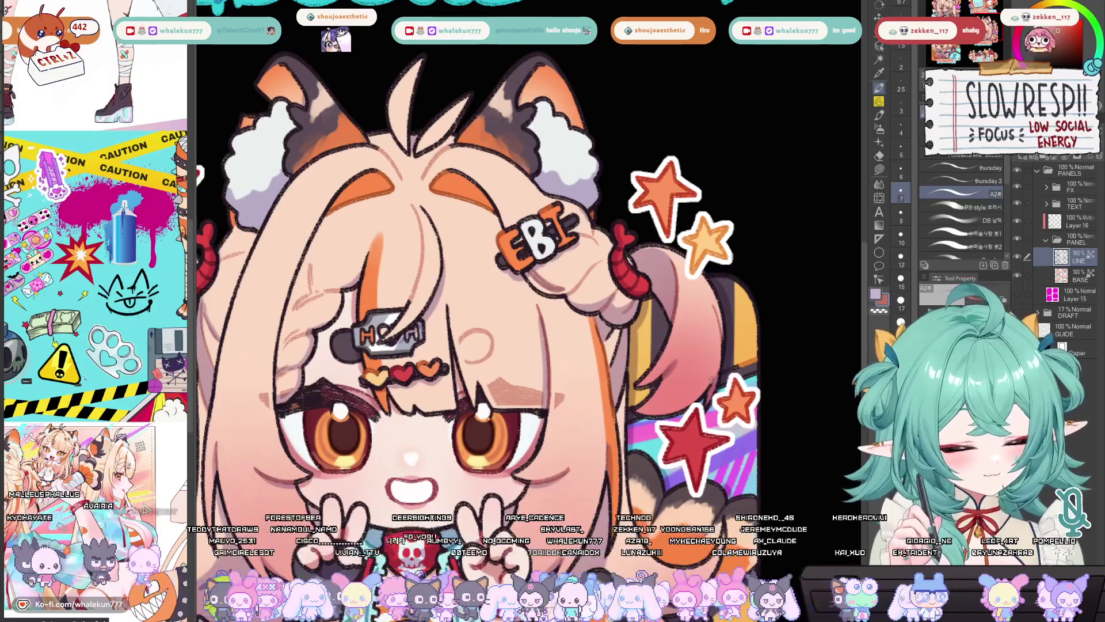
scroll(712, 337, "down", 1)
scroll(712, 338, "down", 1)
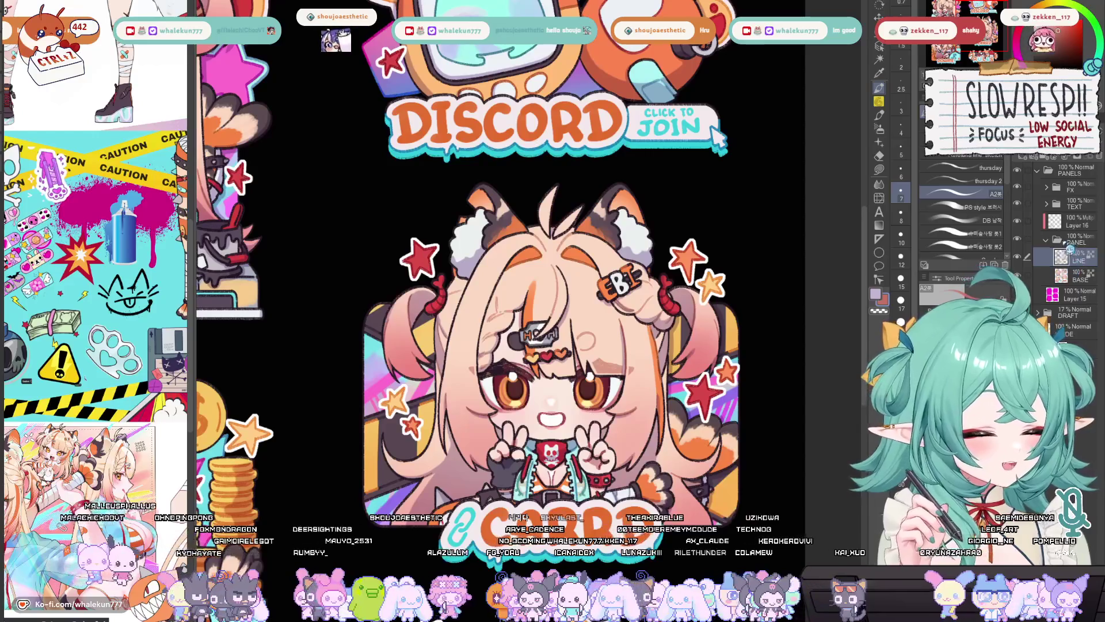
Step: Collapse the PANEL layer folder and mirror-check the Discord panel artwork
left_click(1047, 240)
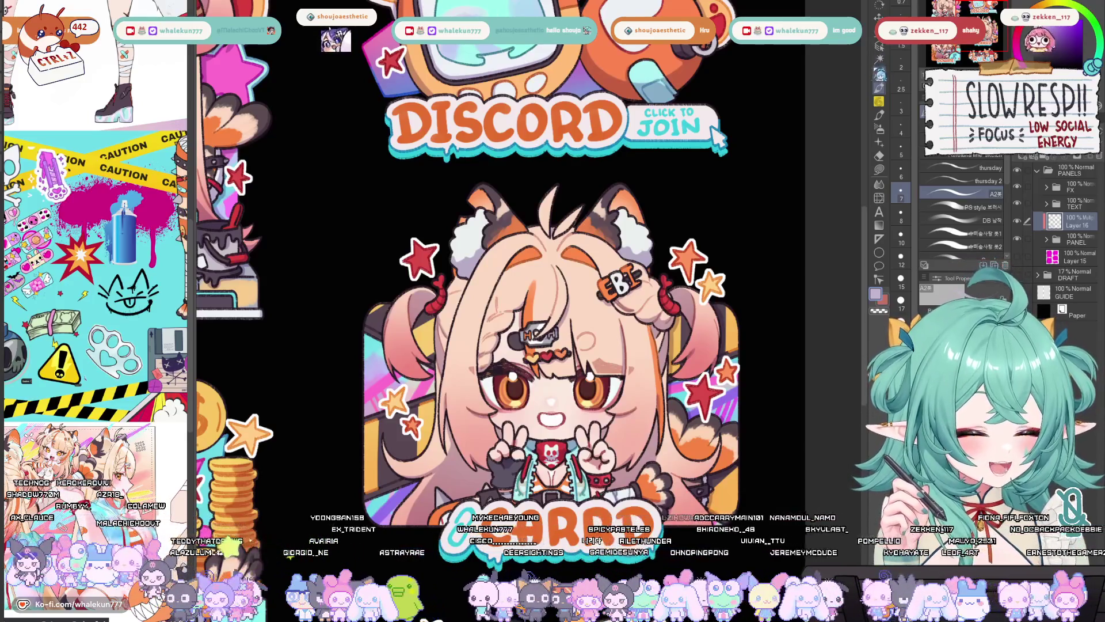
mouse_move(719, 187)
left_mouse_down()
mouse_move(689, 233)
mouse_move(695, 214)
mouse_move(705, 249)
left_mouse_up()
key("h")
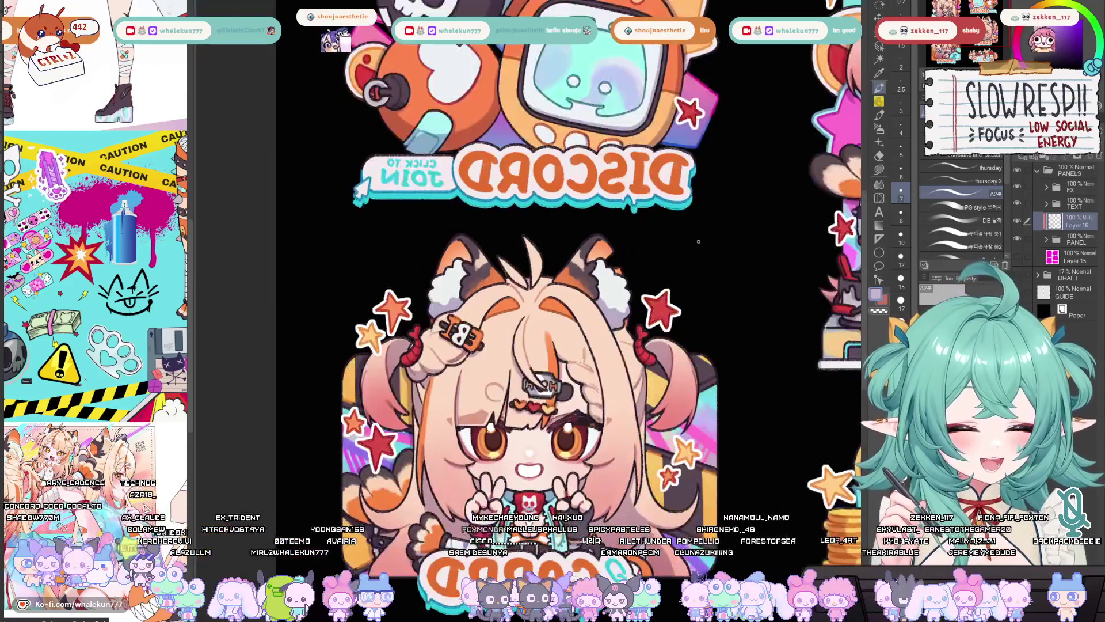
key("h")
Step: Zoom and pan over the Discord panel's orange handheld device with its logo screen
scroll(625, 262, "up", 5)
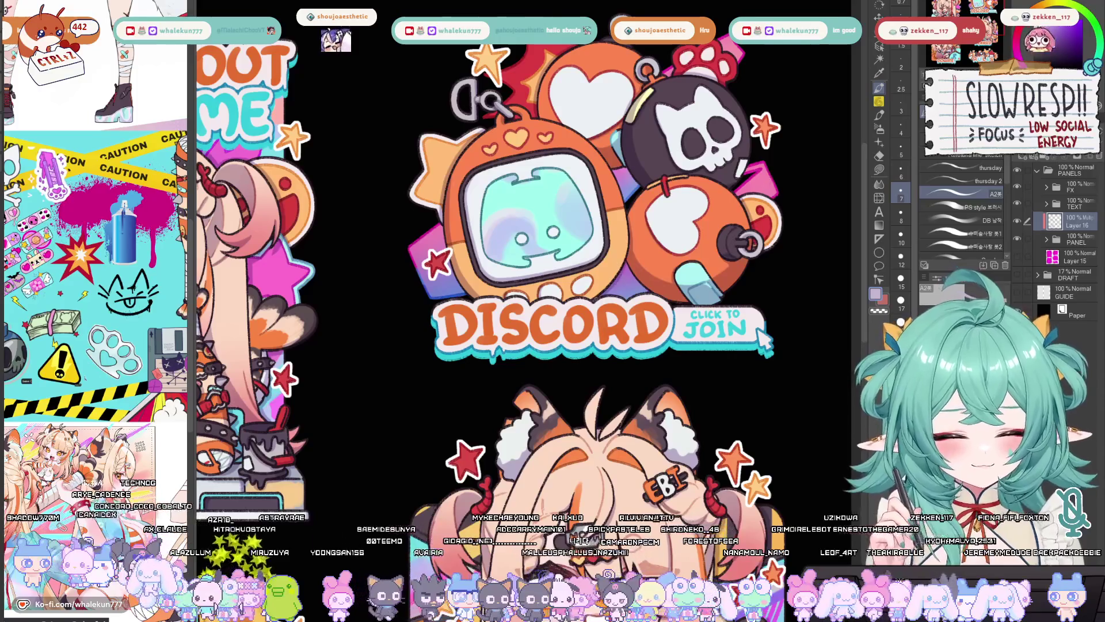
left_click_drag(658, 276, 601, 279)
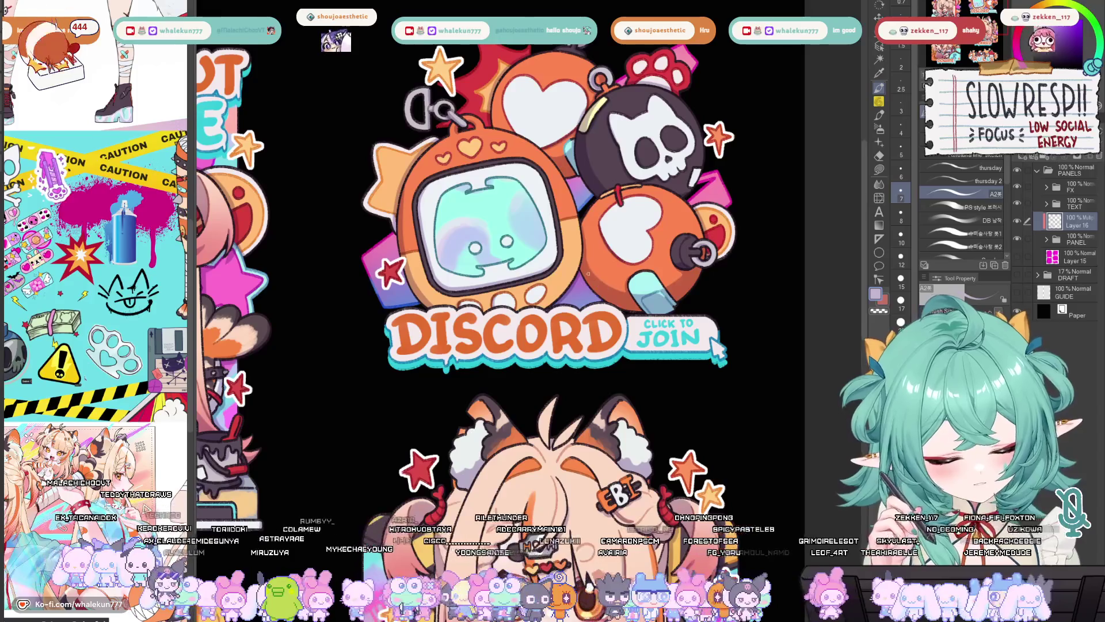
scroll(578, 179, "up", 4)
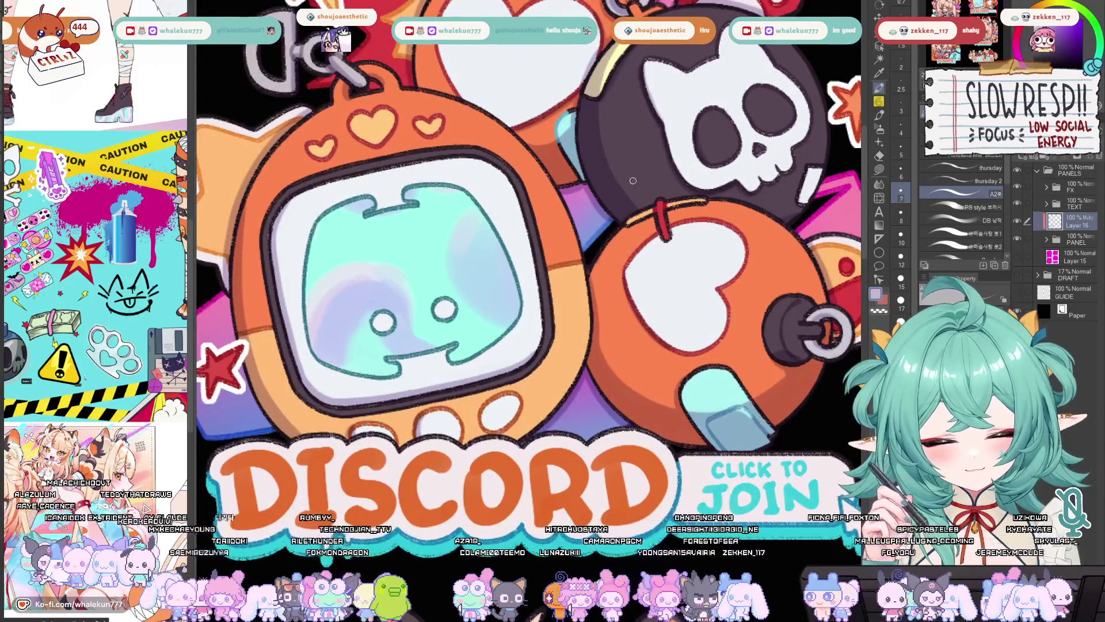
scroll(570, 170, "down", 2)
scroll(420, 245, "up", 2)
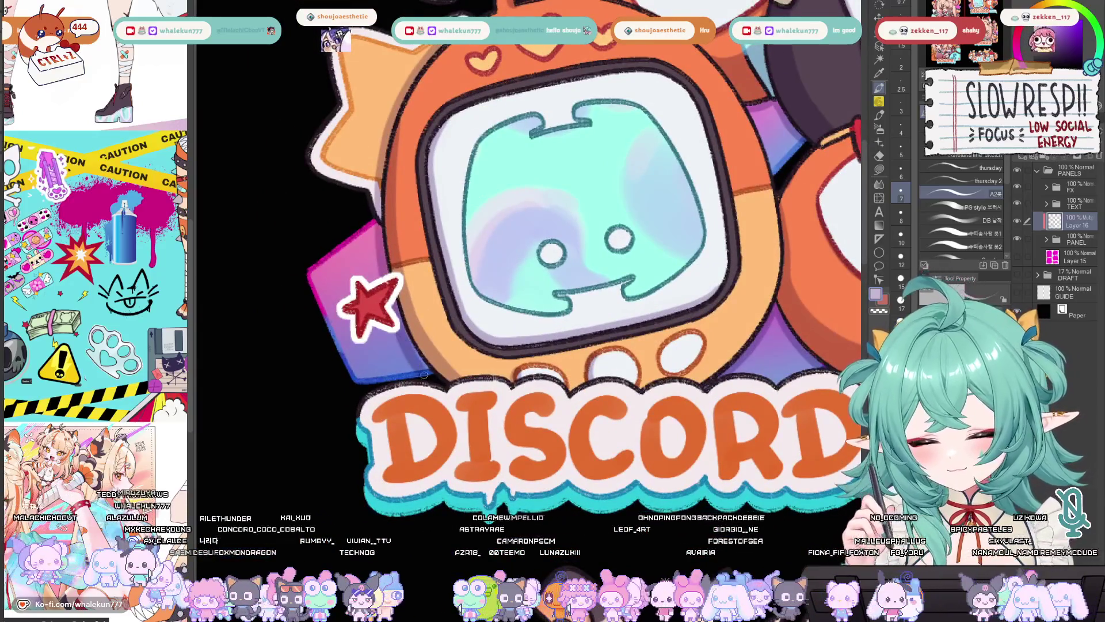
scroll(641, 367, "down", 5)
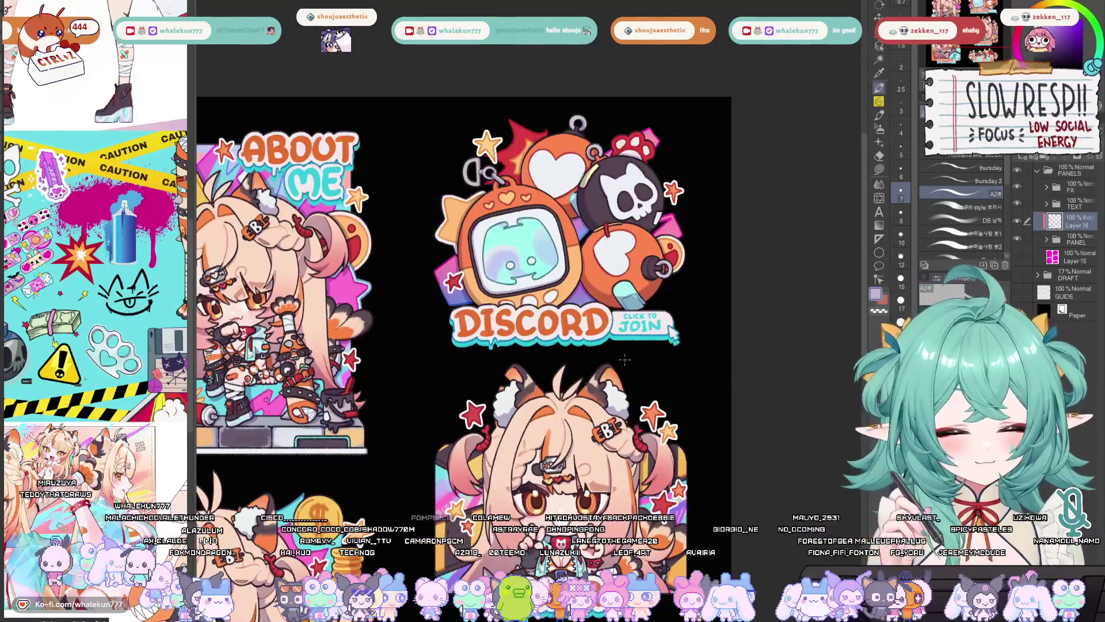
Step: Zoom in on the Carrd girl's shoulder and hair area
scroll(625, 359, "down", 1)
scroll(615, 369, "up", 1)
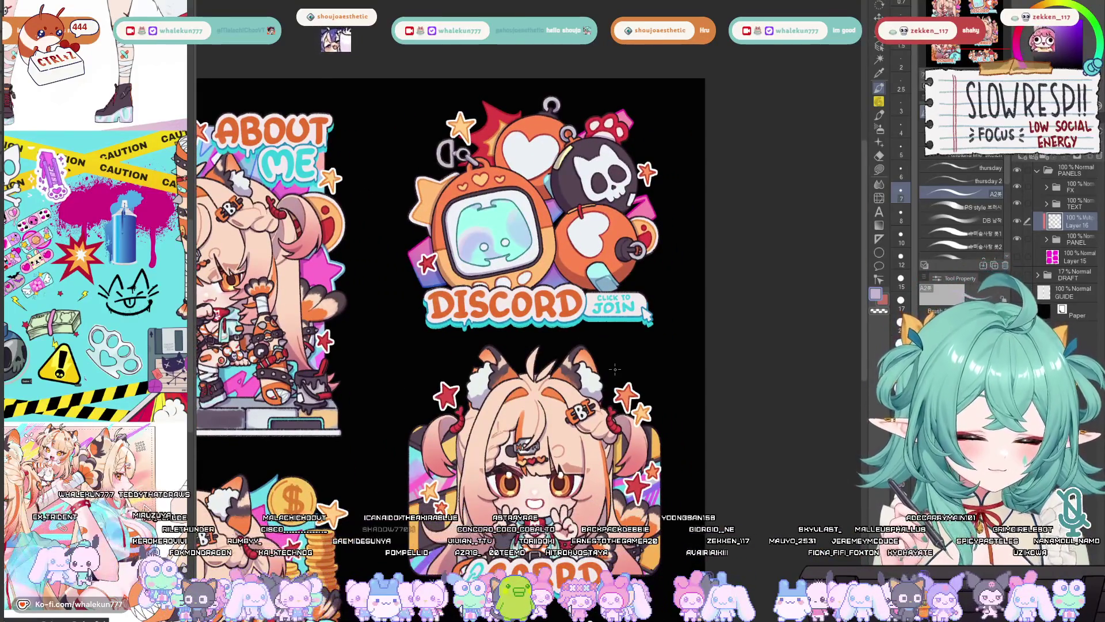
scroll(615, 369, "down", 3)
scroll(650, 273, "up", 3)
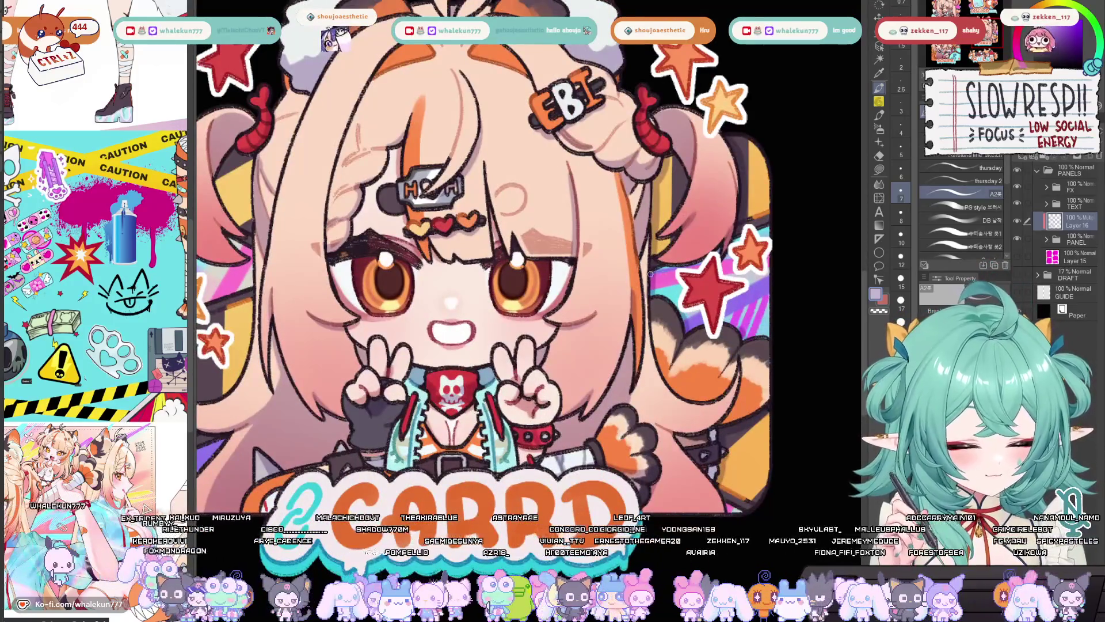
scroll(736, 380, "down", 1)
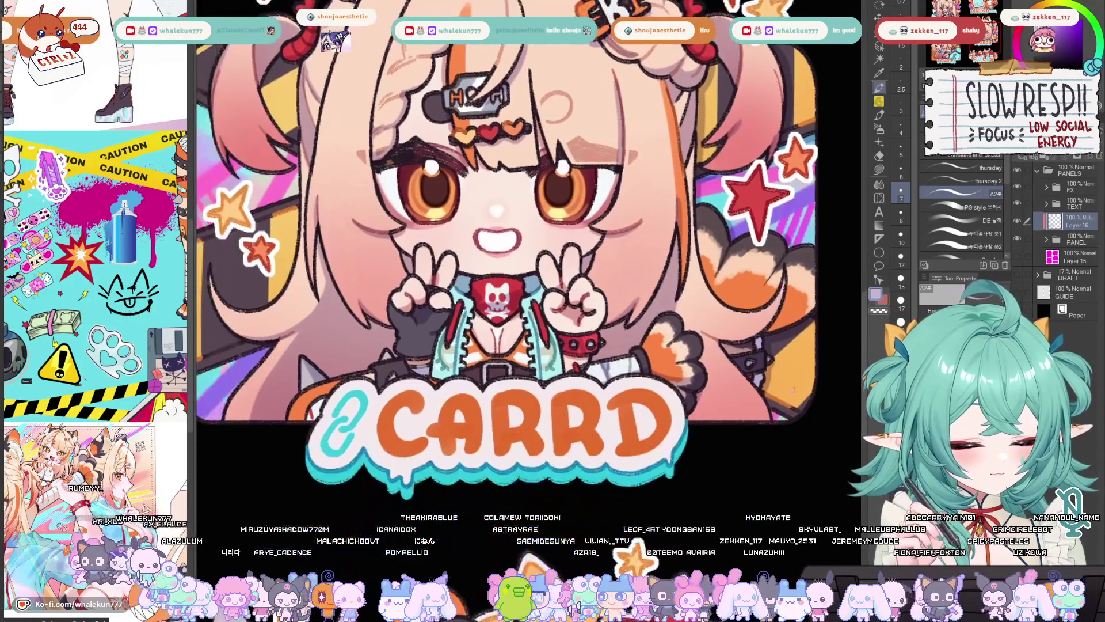
scroll(735, 374, "up", 2)
scroll(735, 371, "up", 1)
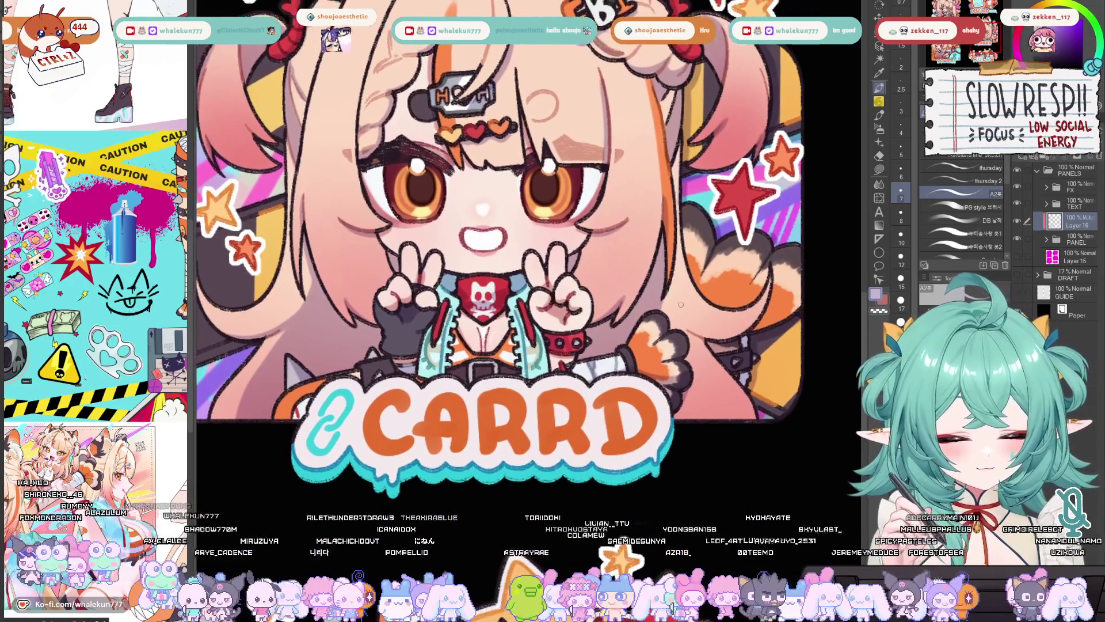
scroll(662, 294, "down", 1)
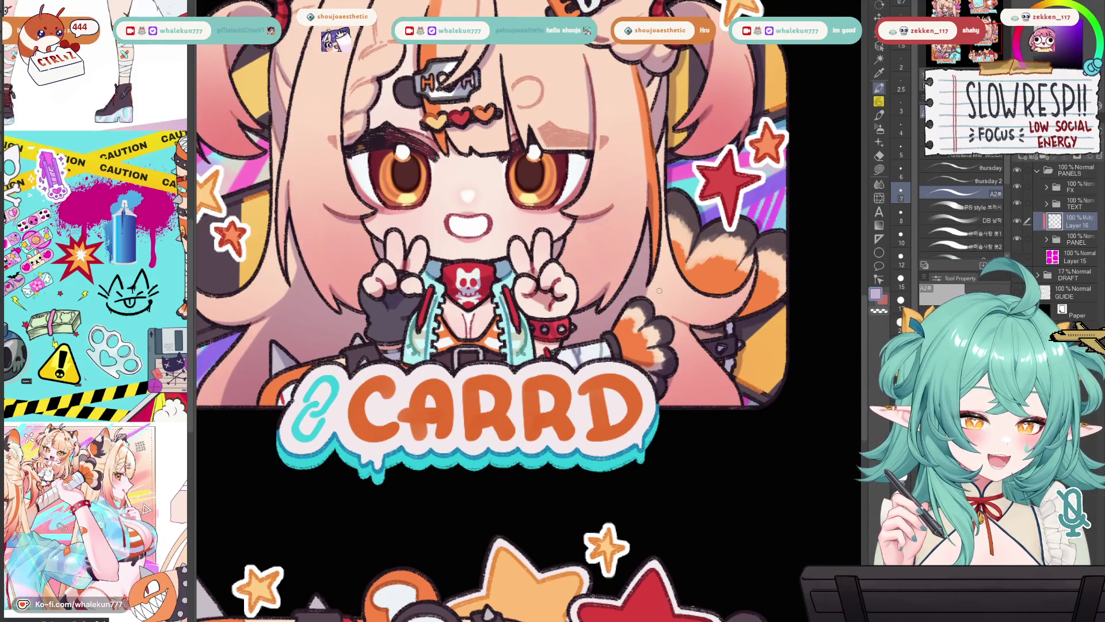
scroll(656, 291, "up", 3)
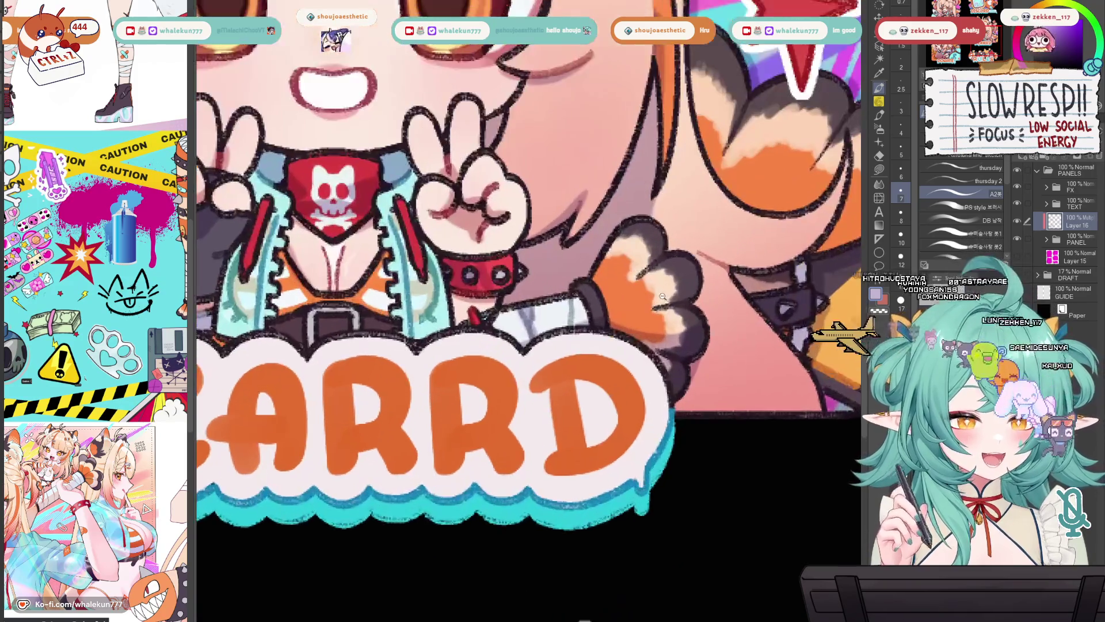
scroll(632, 291, "up", 2)
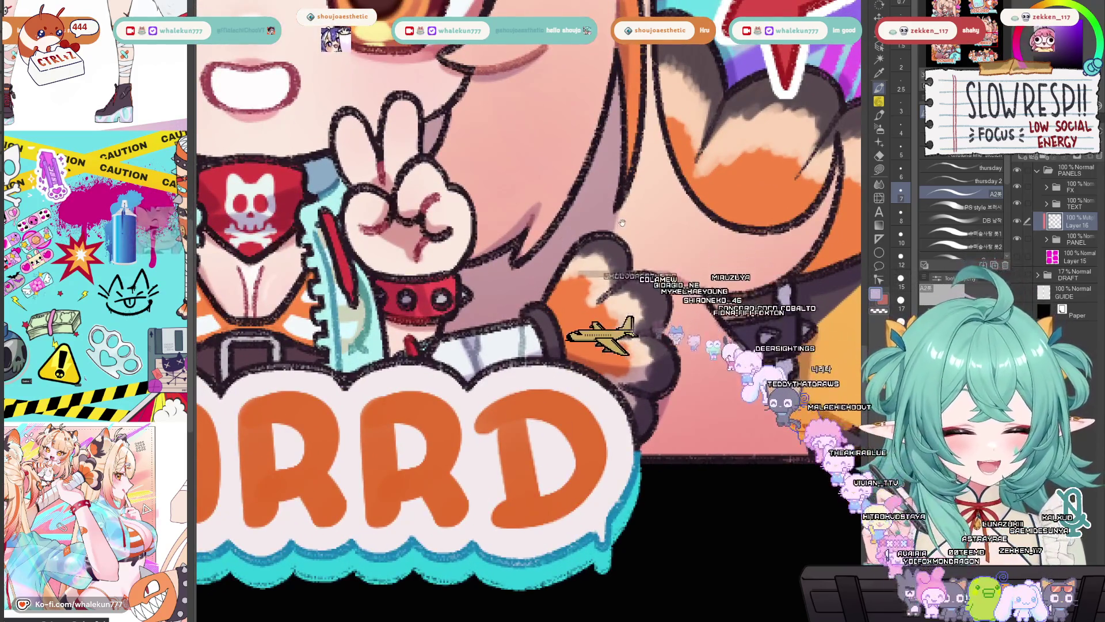
scroll(629, 252, "down", 5)
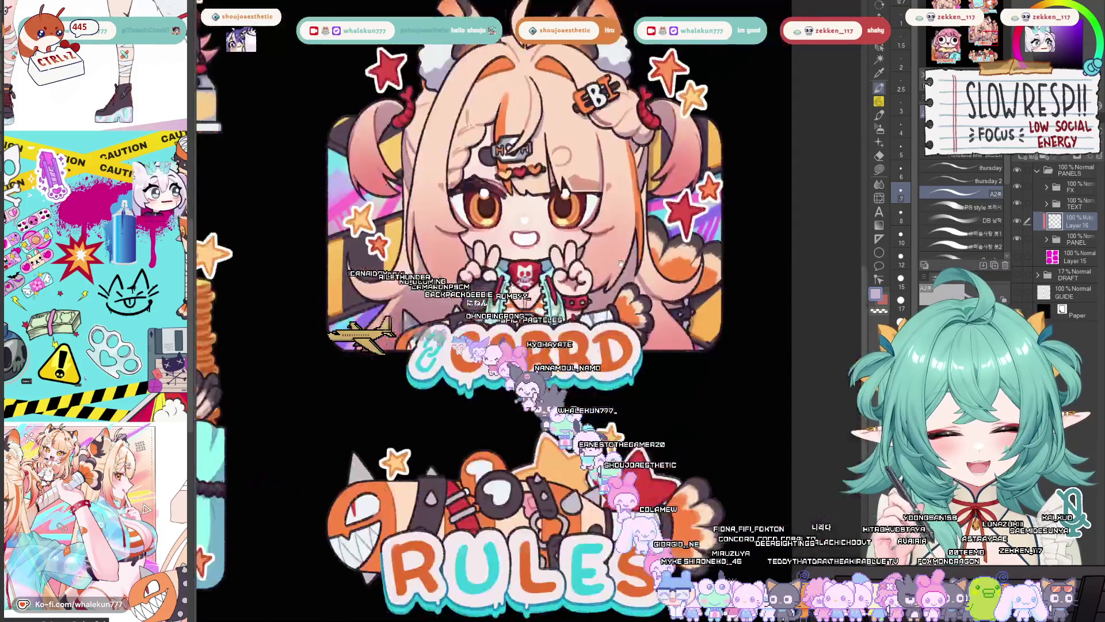
scroll(628, 251, "up", 3)
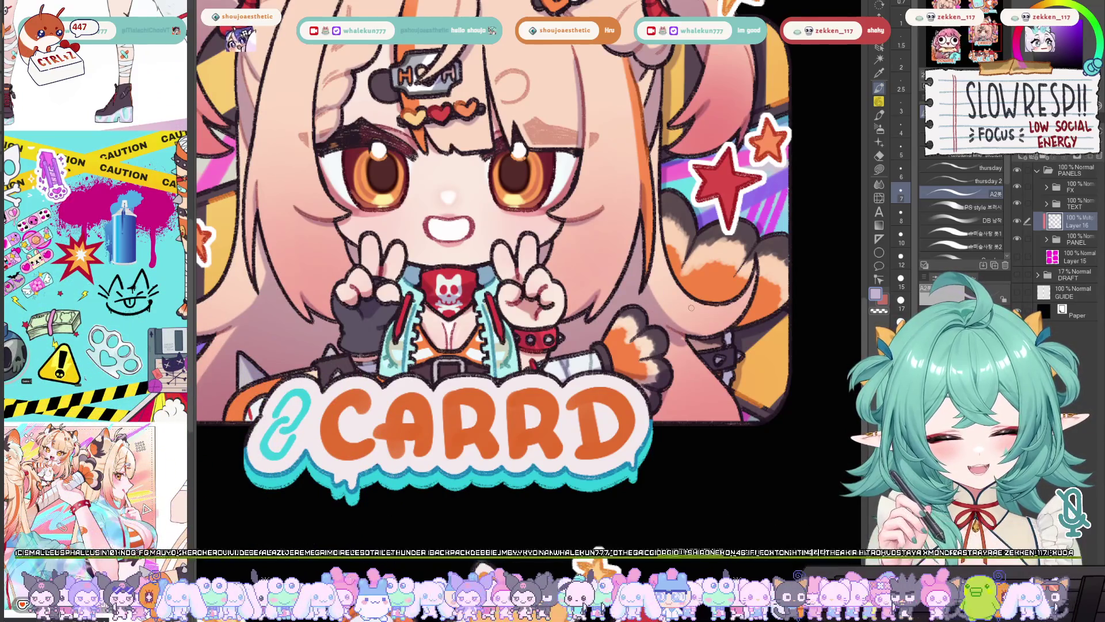
left_click_drag(700, 333, 677, 281)
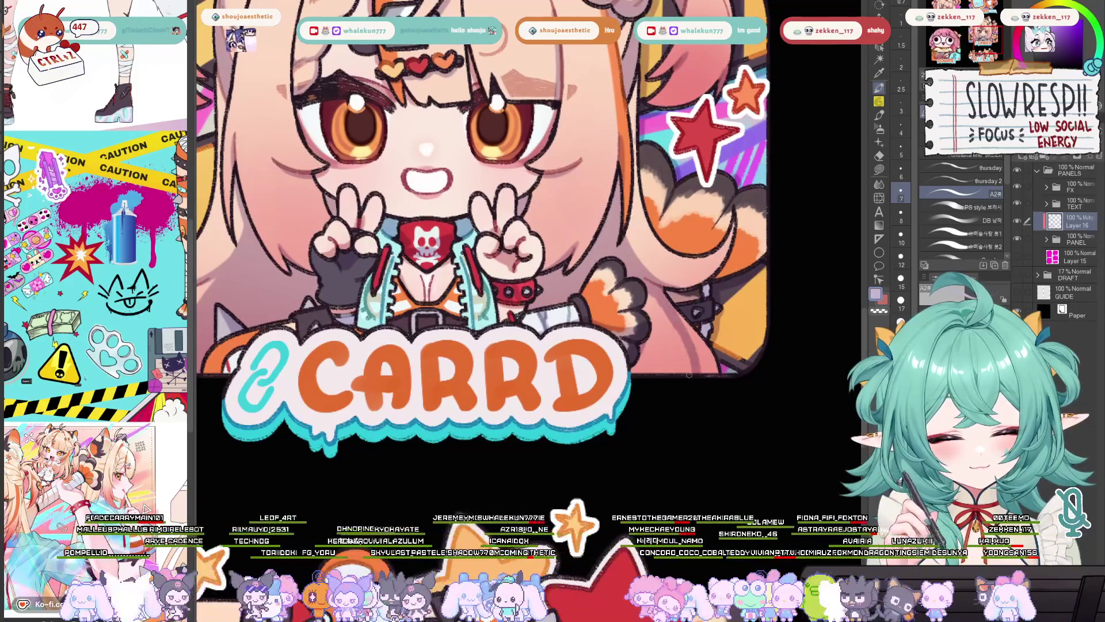
scroll(696, 313, "down", 3)
scroll(679, 307, "up", 4)
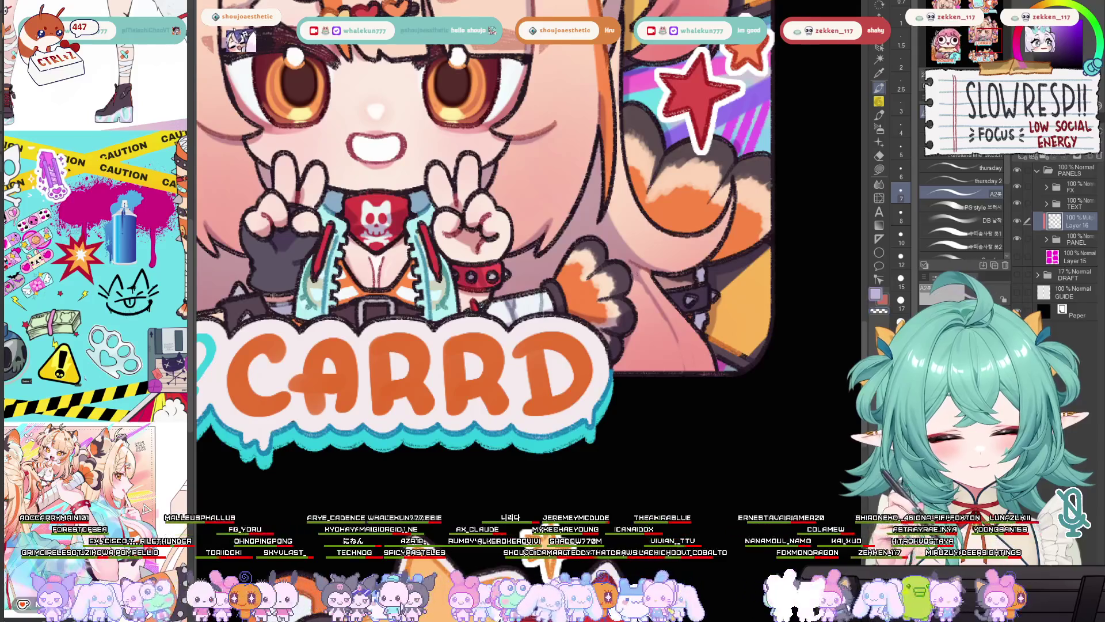
Step: Draw four short dark strokes along the Carrd girl's right outline near her shoulder
left_click_drag(636, 273, 685, 368)
left_click_drag(641, 311, 631, 341)
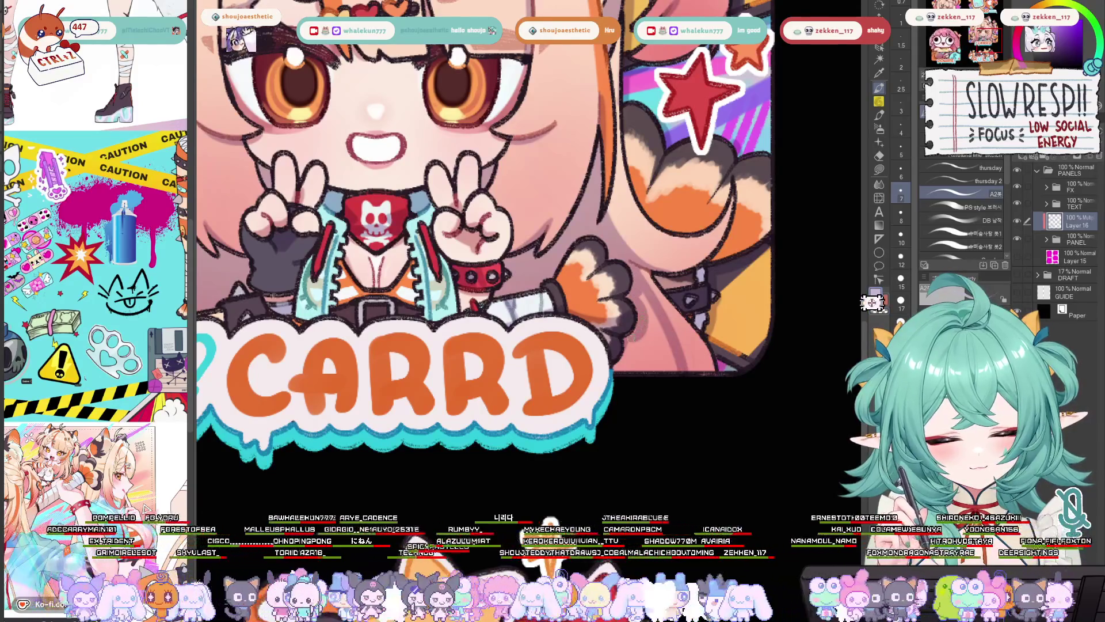
left_click_drag(645, 293, 673, 375)
mouse_move(662, 327)
left_mouse_down()
mouse_move(643, 372)
mouse_move(626, 373)
left_mouse_up()
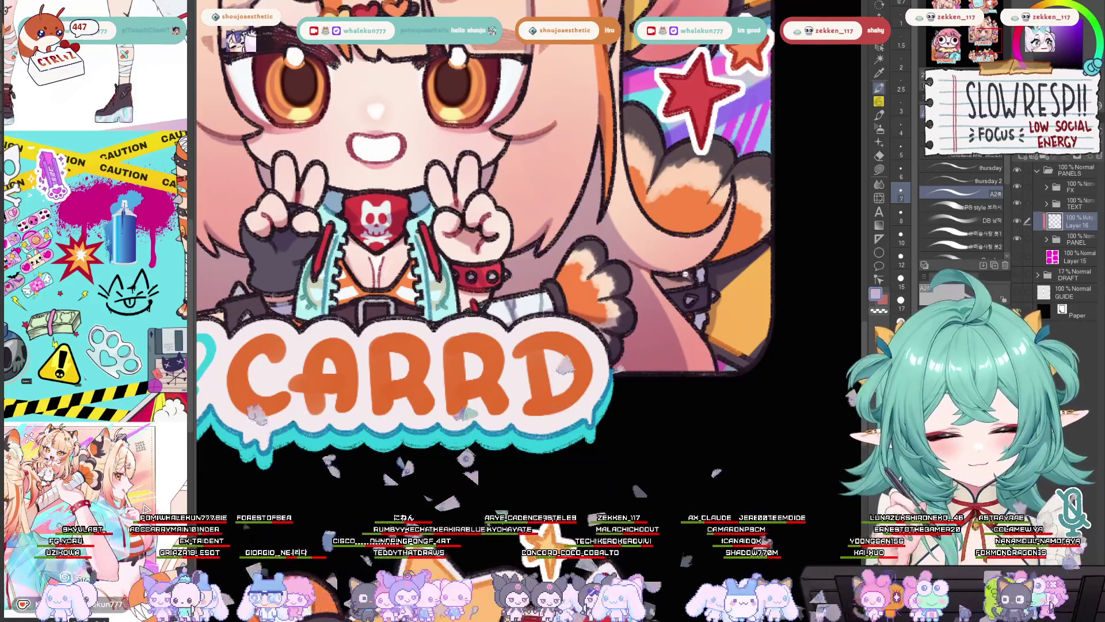
scroll(667, 352, "down", 5)
scroll(505, 278, "up", 4)
scroll(505, 277, "up", 4)
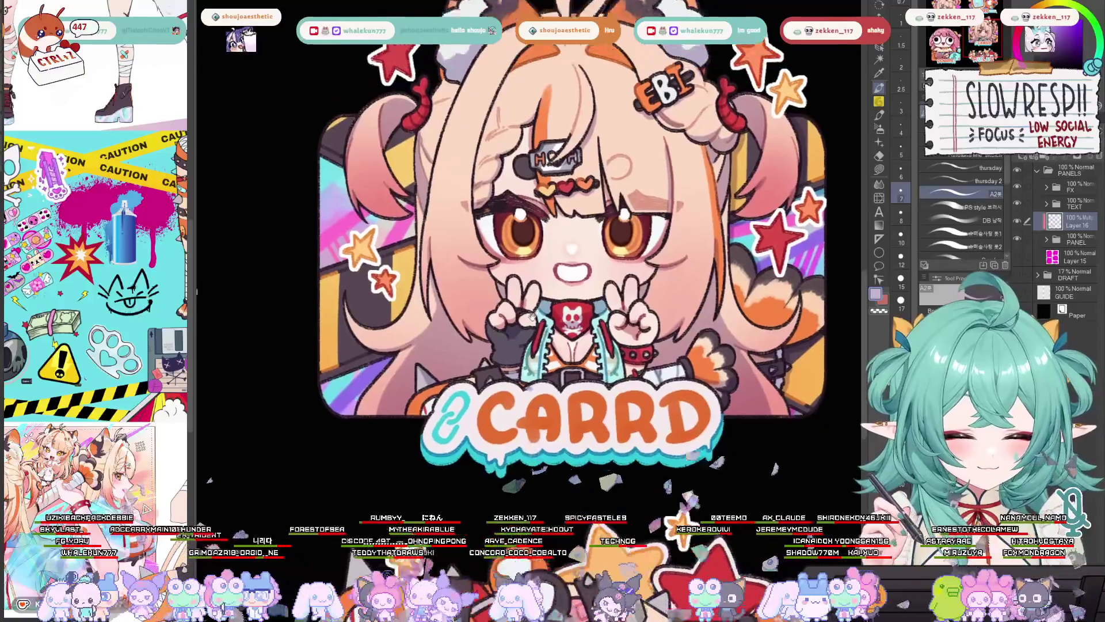
scroll(569, 218, "down", 3)
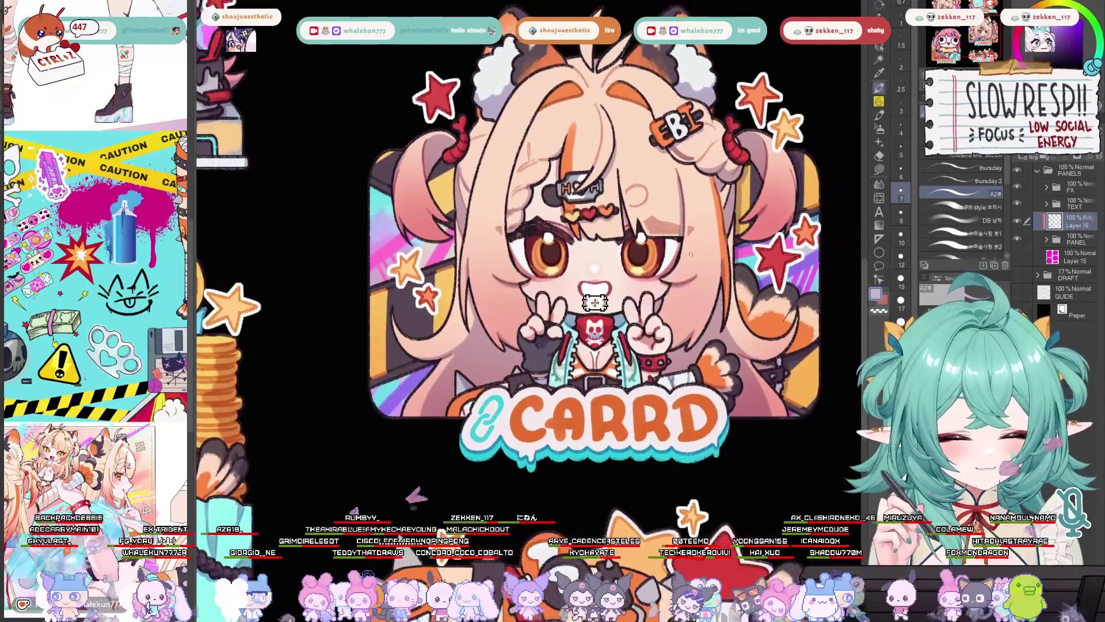
scroll(604, 281, "up", 3)
scroll(604, 281, "down", 2)
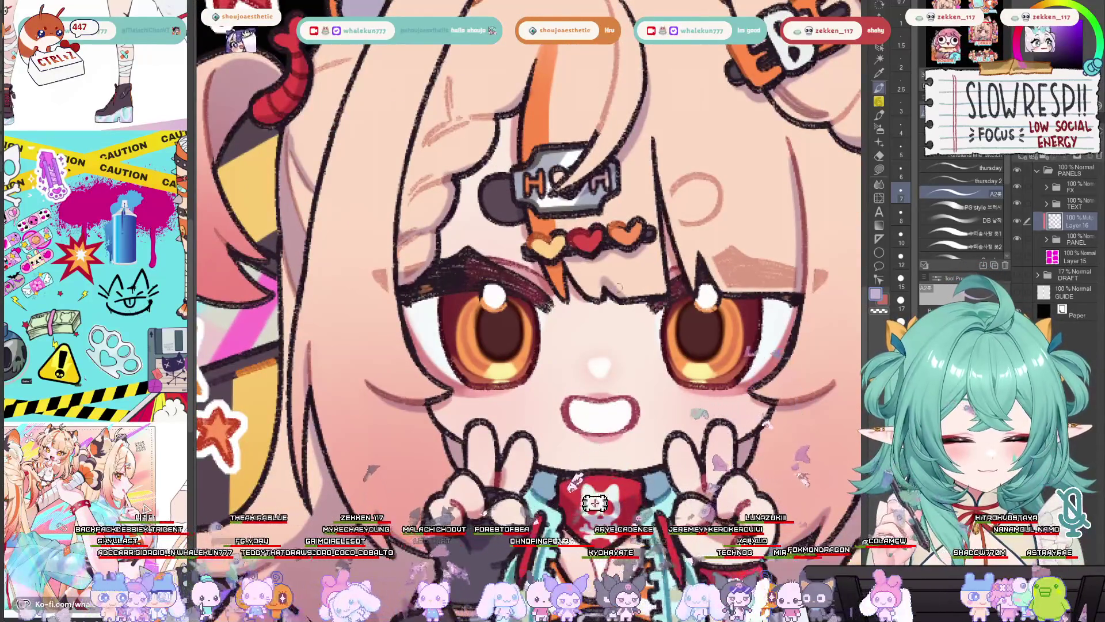
scroll(604, 280, "down", 2)
scroll(617, 255, "up", 1)
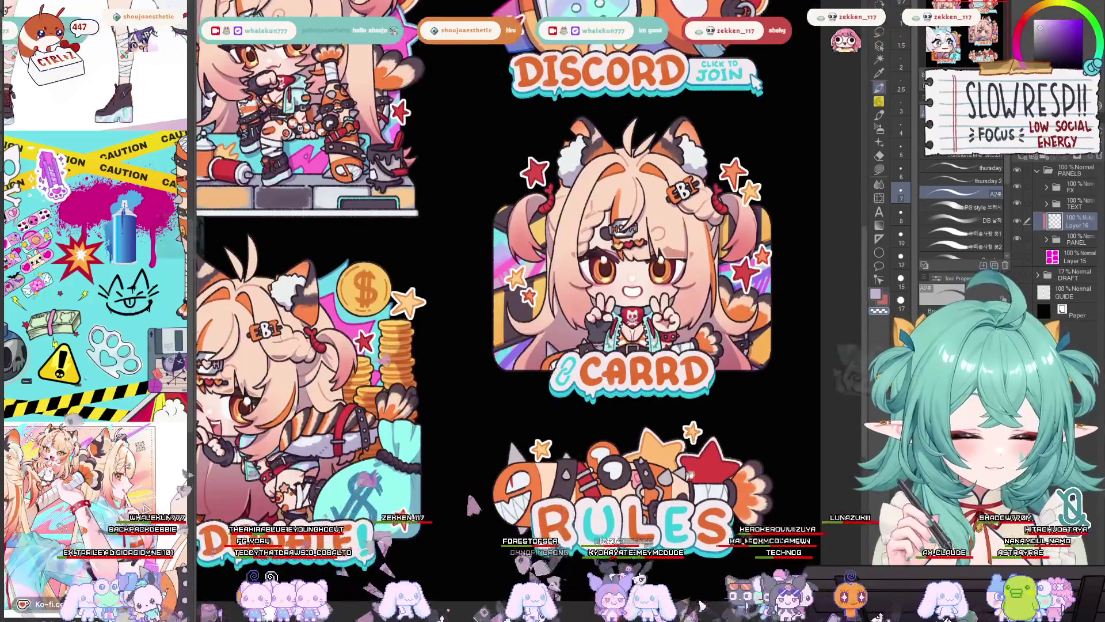
scroll(618, 255, "down", 2)
left_click_drag(682, 334, 641, 375)
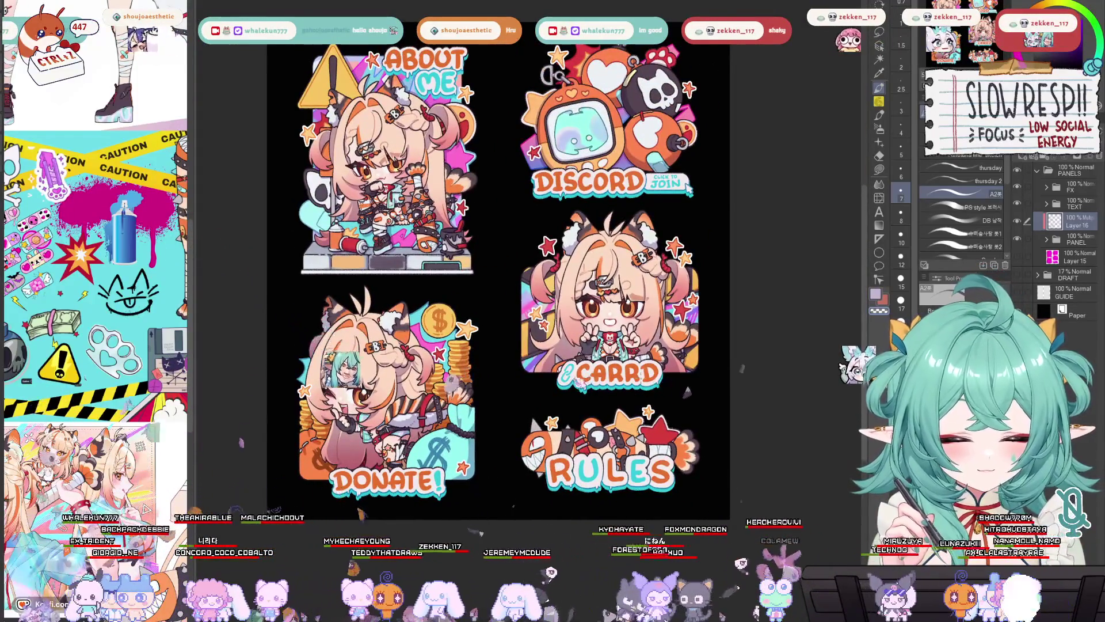
key("h")
key("h")
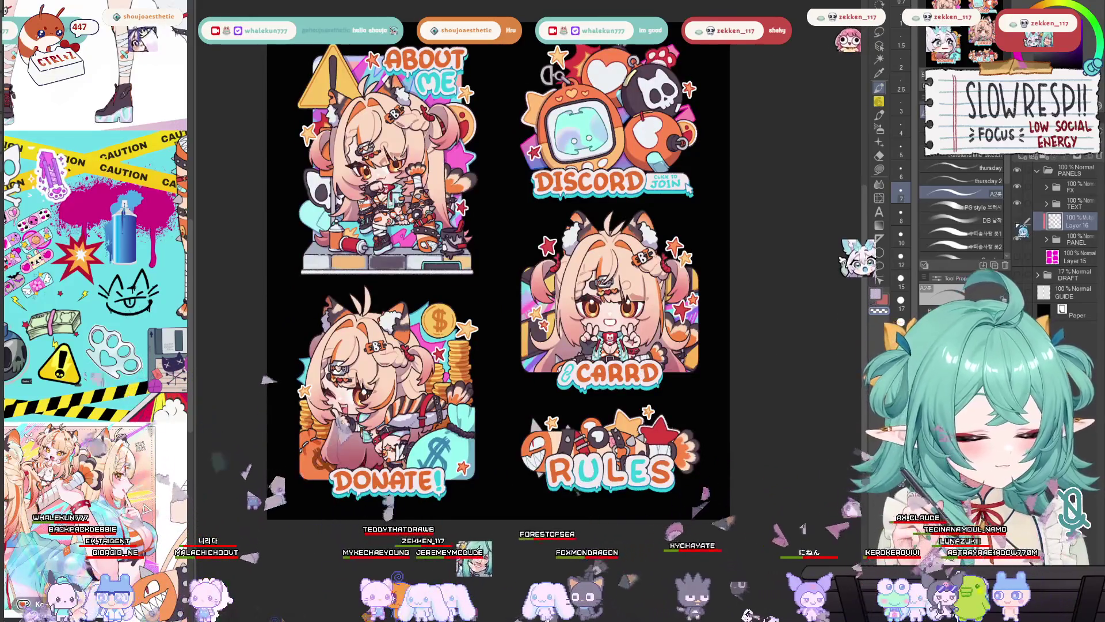
left_click_drag(495, 282, 490, 278)
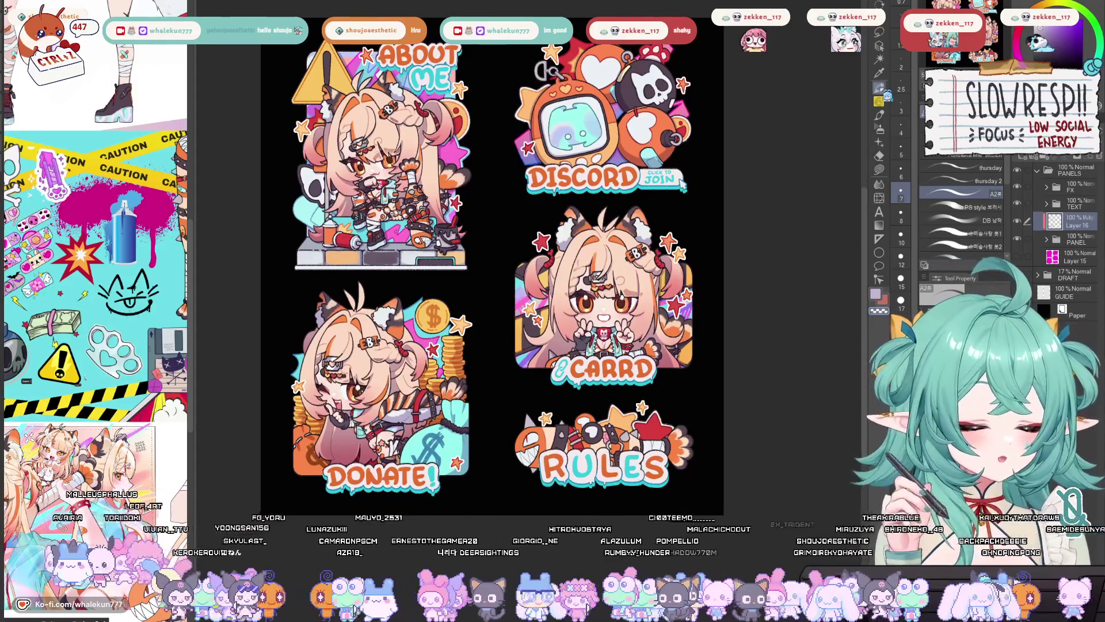
scroll(528, 311, "down", 2)
scroll(570, 282, "up", 3)
scroll(599, 230, "up", 1)
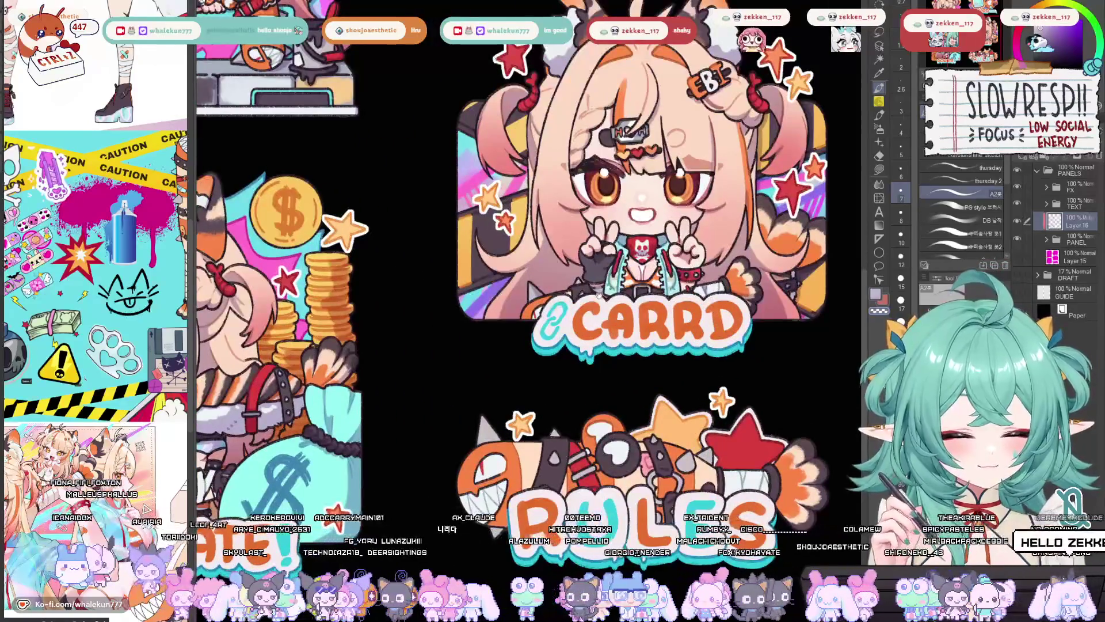
left_click(1017, 203)
scroll(559, 287, "up", 2)
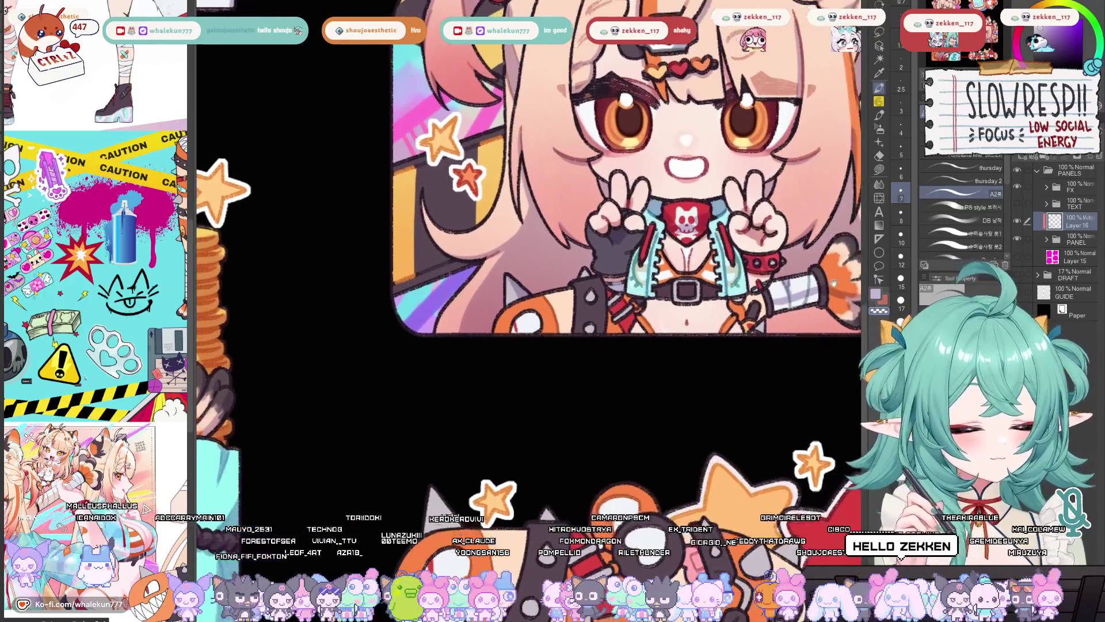
left_click_drag(559, 286, 528, 278)
left_click_drag(582, 311, 594, 328)
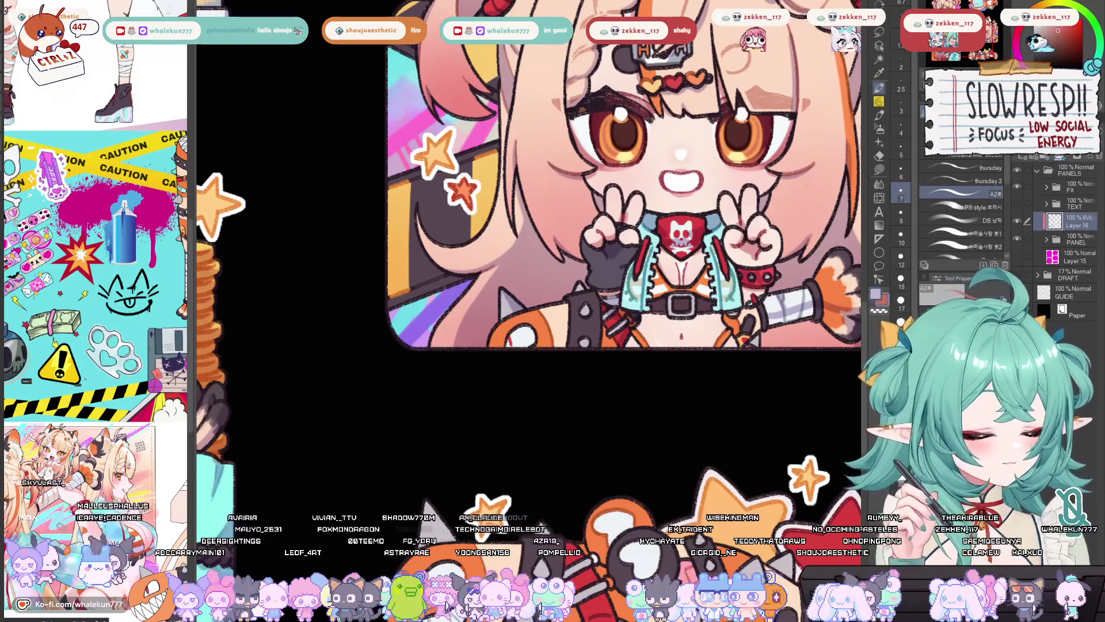
left_click(1057, 159)
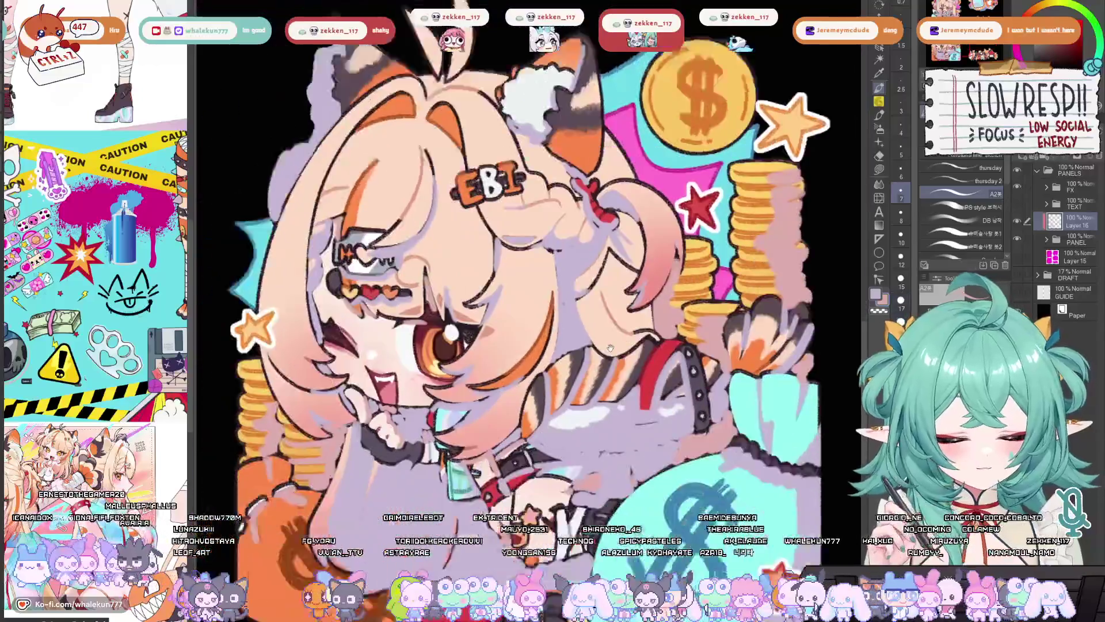
left_click_drag(610, 348, 704, 279)
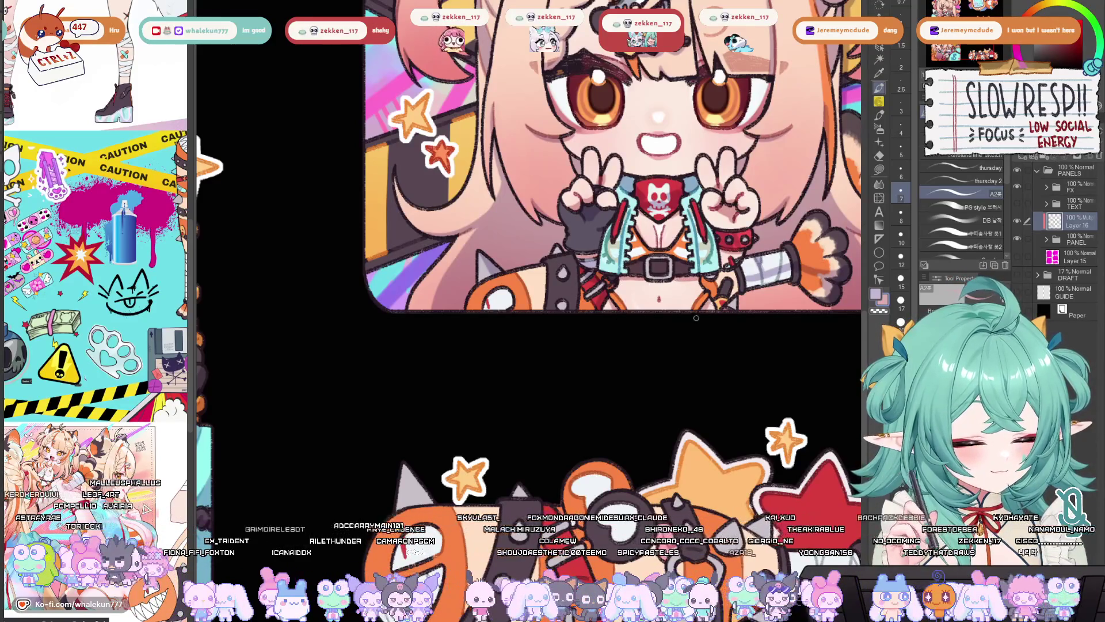
left_click_drag(698, 311, 702, 320)
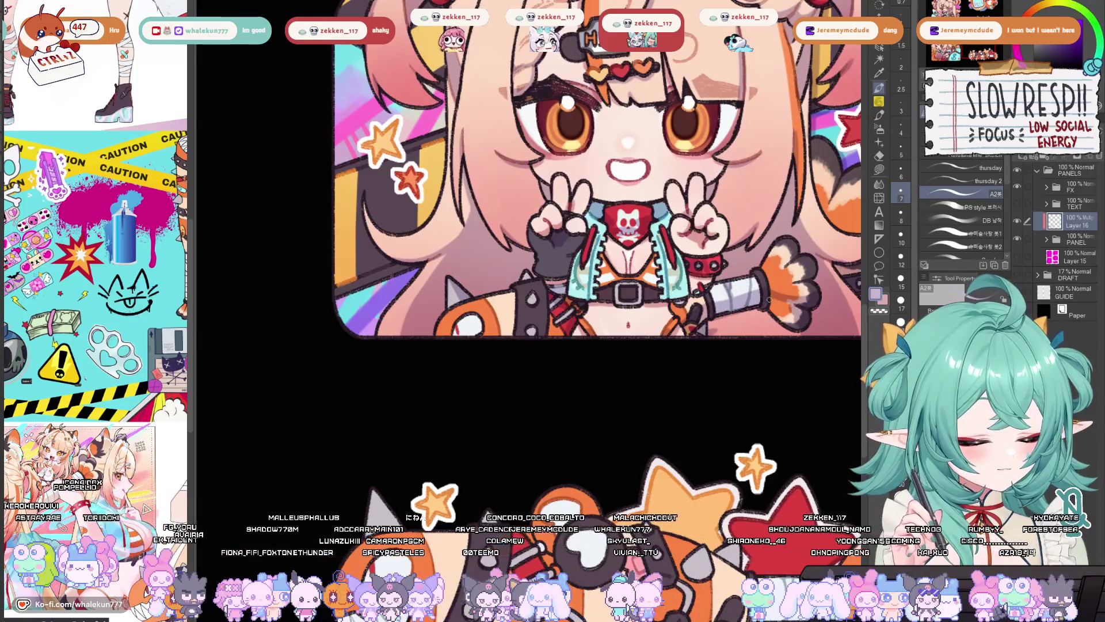
key("bracketright")
key("bracketright")
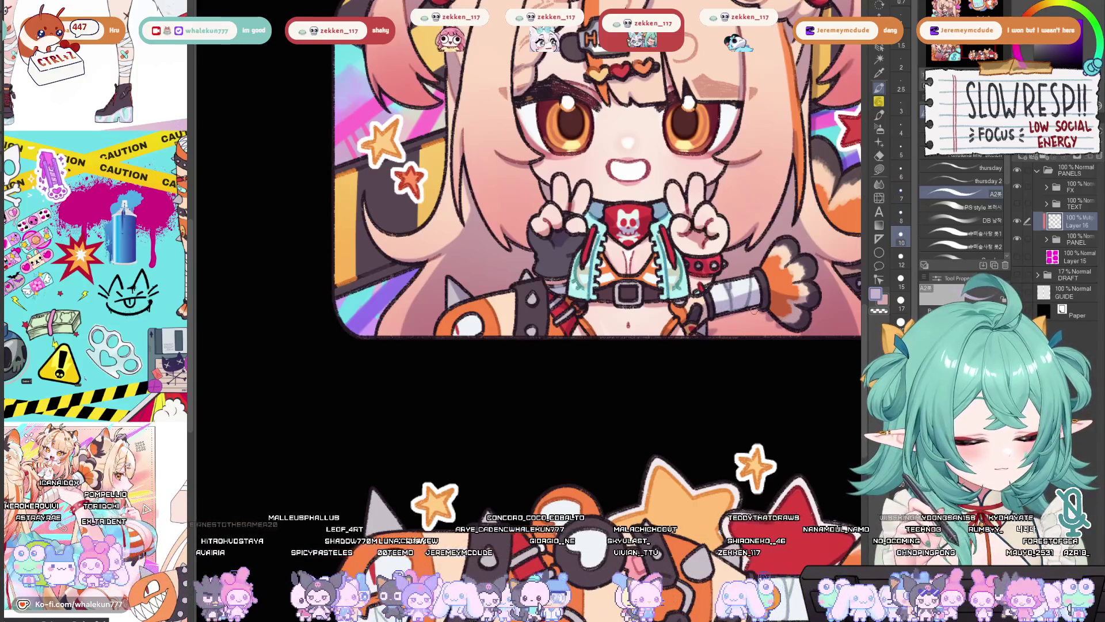
key("bracketright")
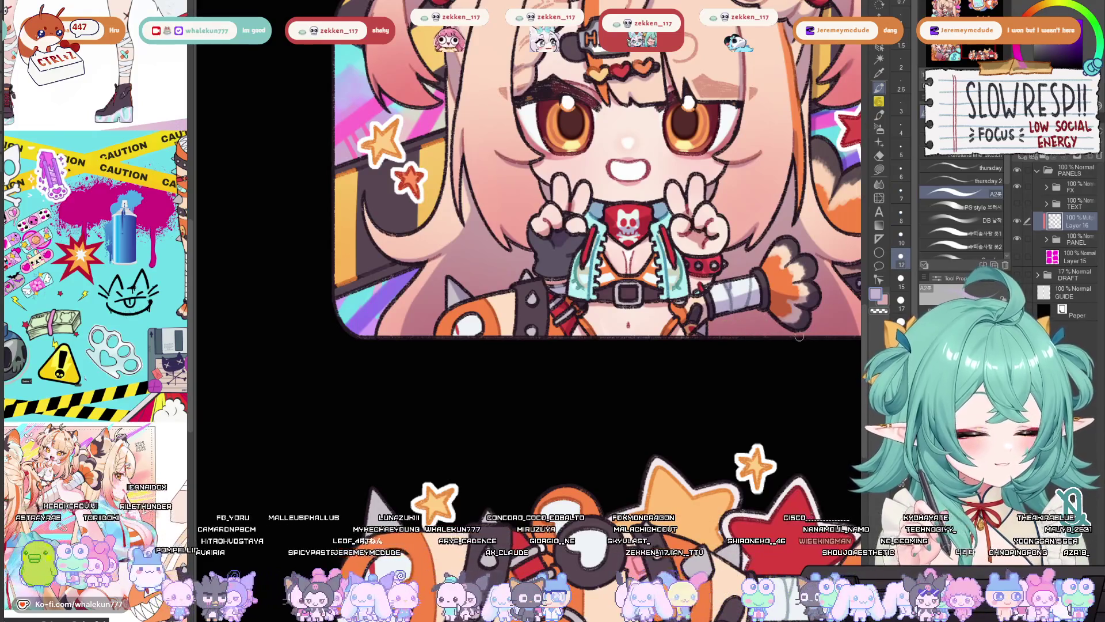
left_click_drag(604, 337, 621, 342)
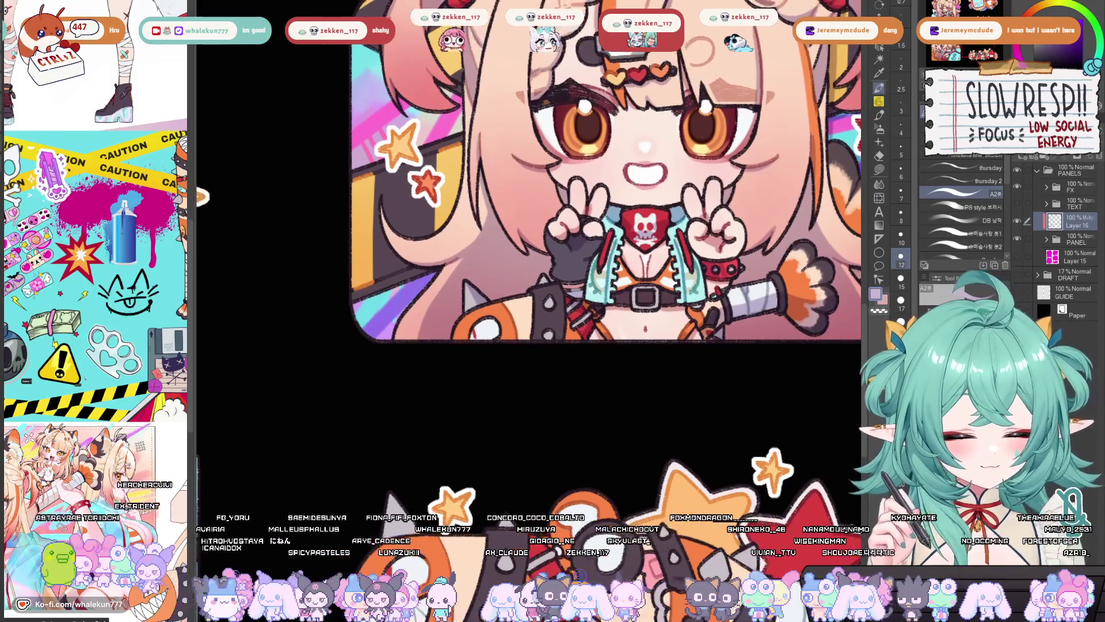
key("bracketleft")
key("bracketleft")
key("bracketleft")
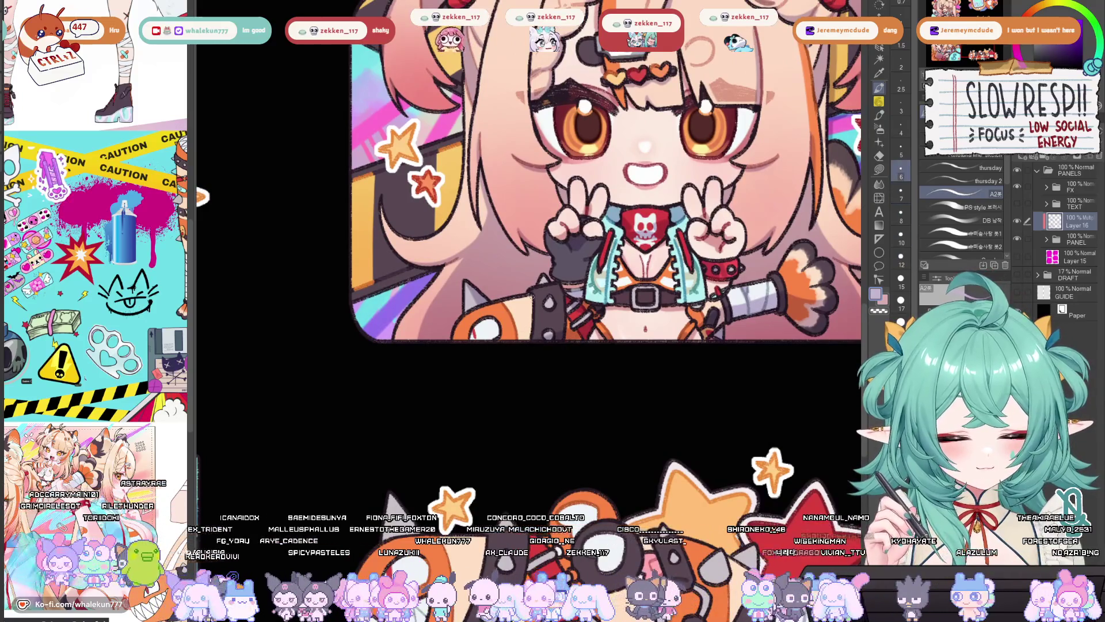
left_click_drag(557, 334, 539, 373)
scroll(645, 351, "down", 2)
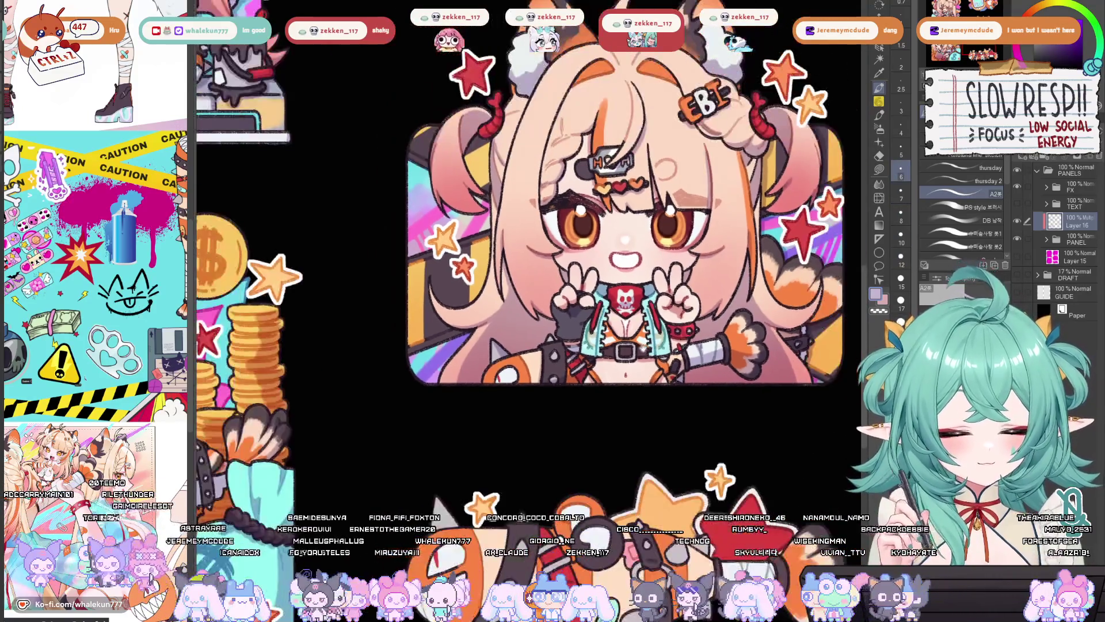
Step: Paint darker shading strokes on the left and right sides of the chibi girl's vest
scroll(645, 349, "up", 2)
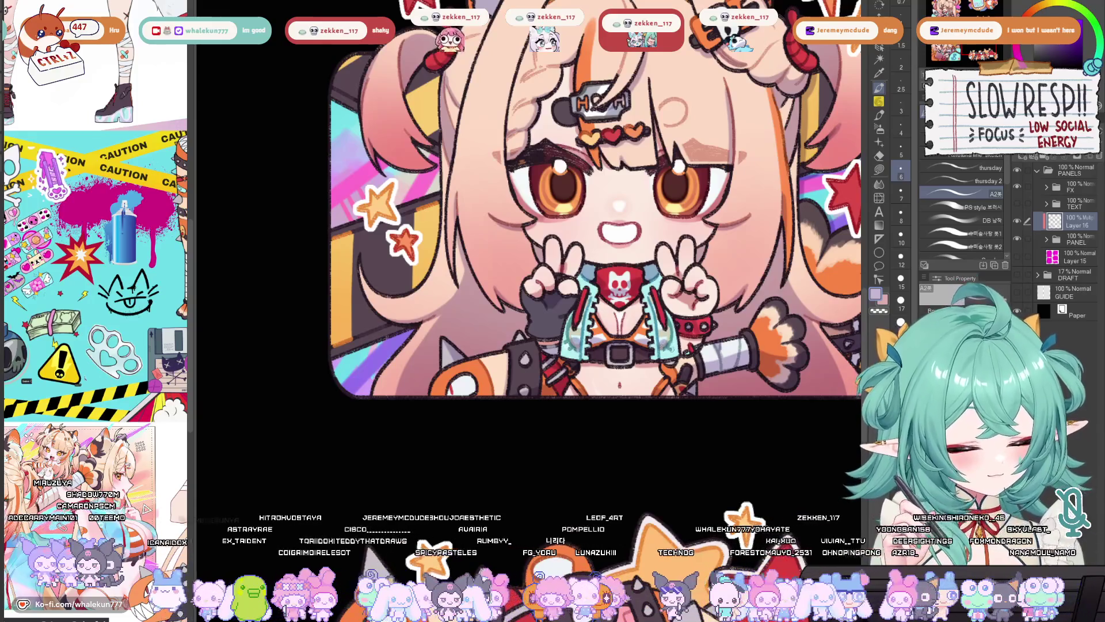
left_click_drag(680, 338, 674, 346)
left_click_drag(561, 328, 559, 359)
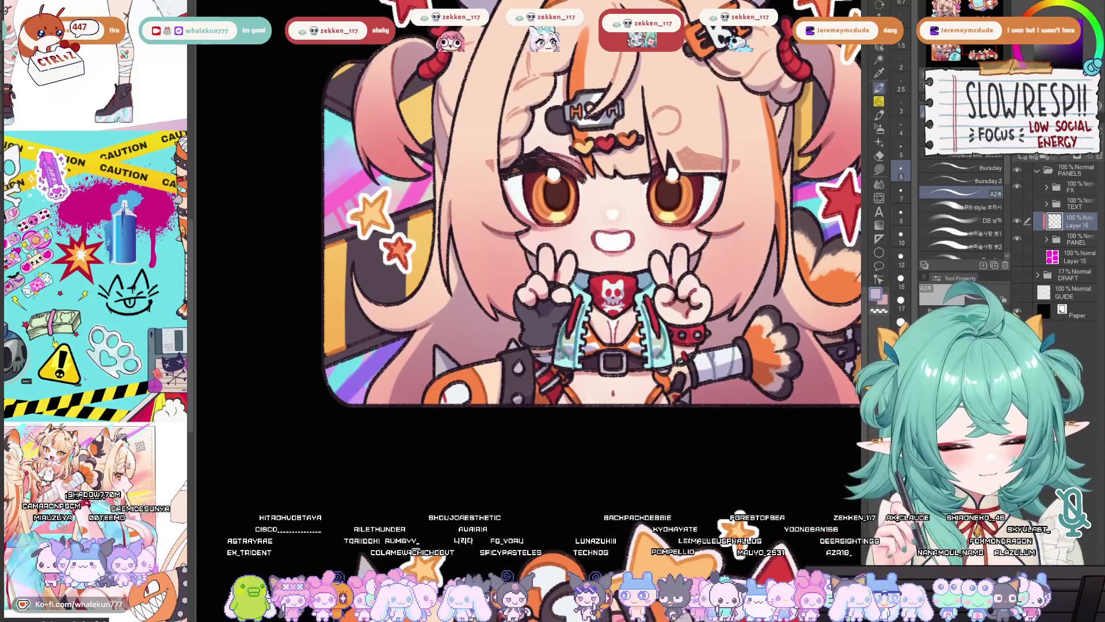
left_click_drag(670, 331, 665, 356)
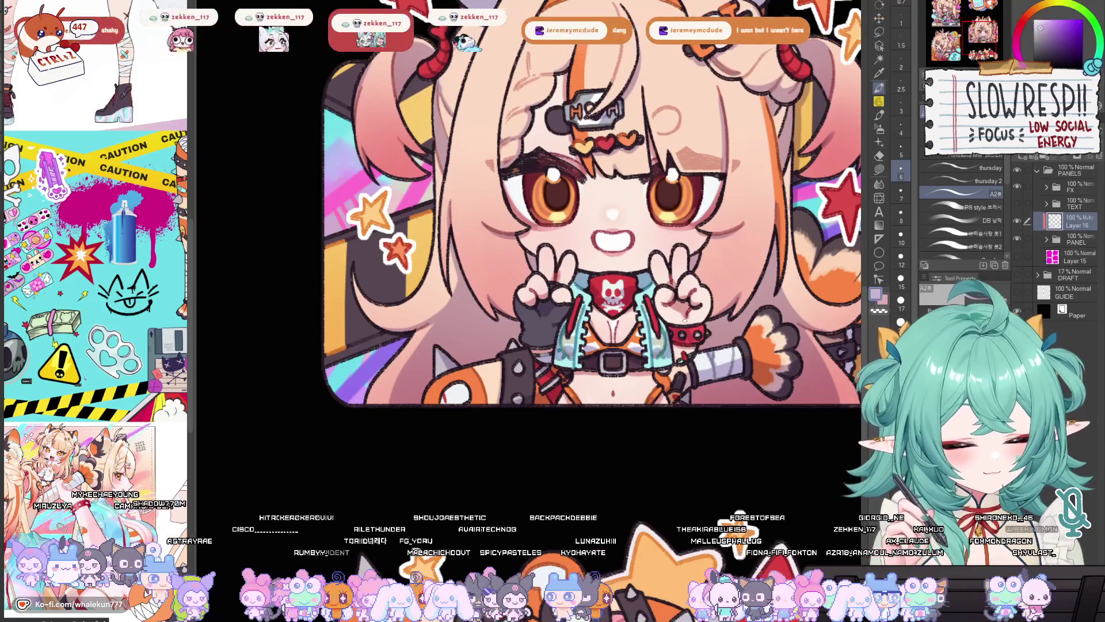
mouse_move(570, 319)
left_mouse_down()
mouse_move(561, 332)
mouse_move(572, 332)
left_mouse_up()
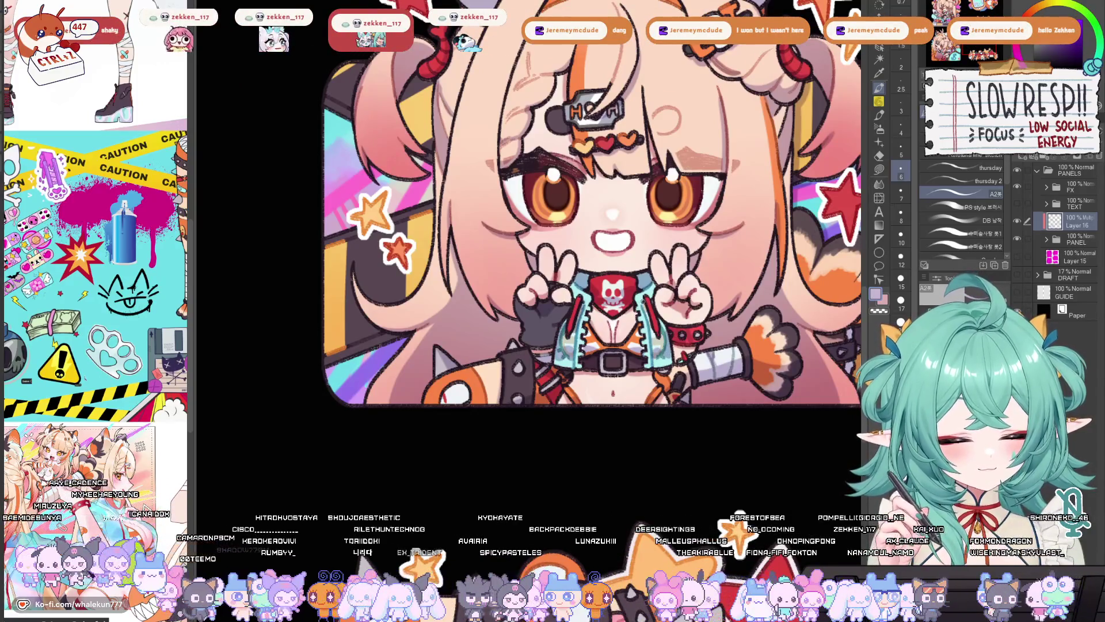
left_click_drag(652, 300, 649, 332)
Step: Zoom out and pan across the panels to review the shading
scroll(681, 416, "down", 3)
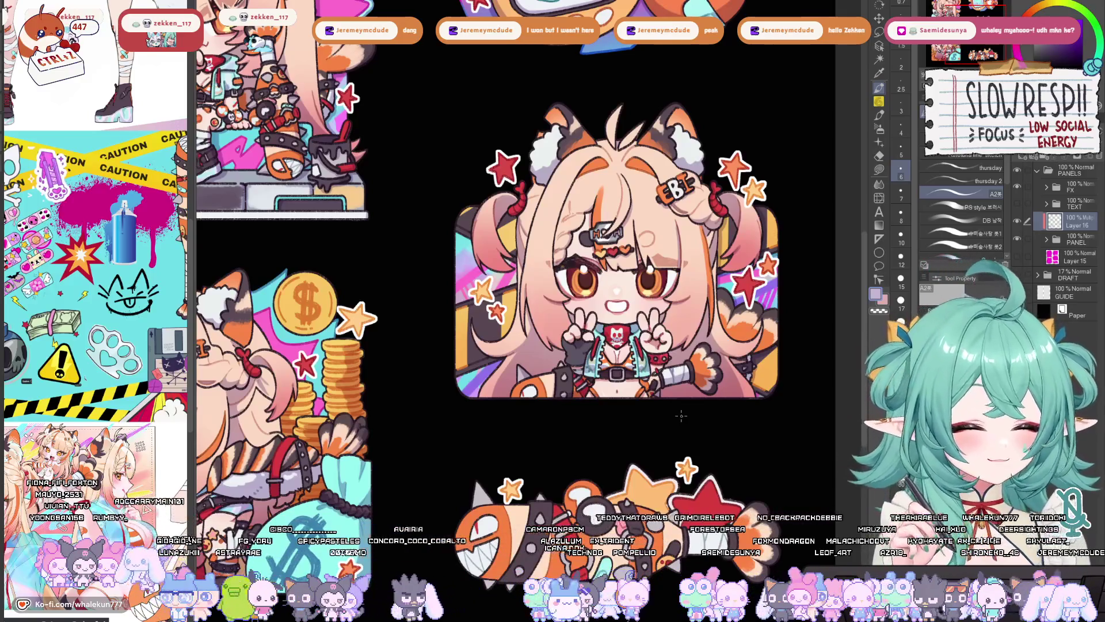
left_click_drag(676, 335, 661, 310)
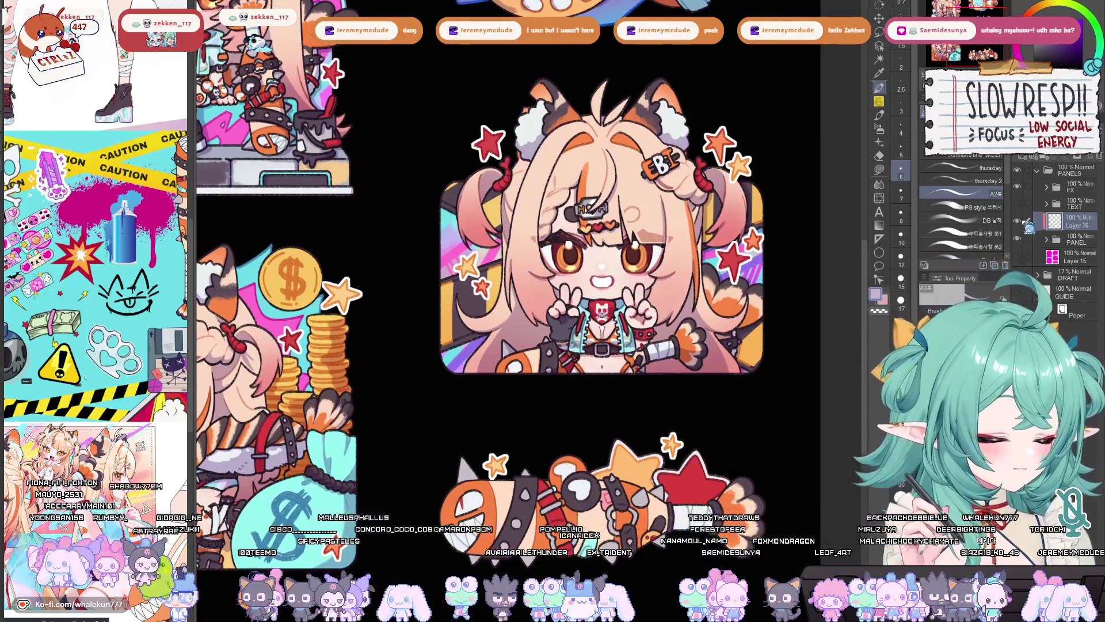
left_click_drag(602, 231, 578, 285)
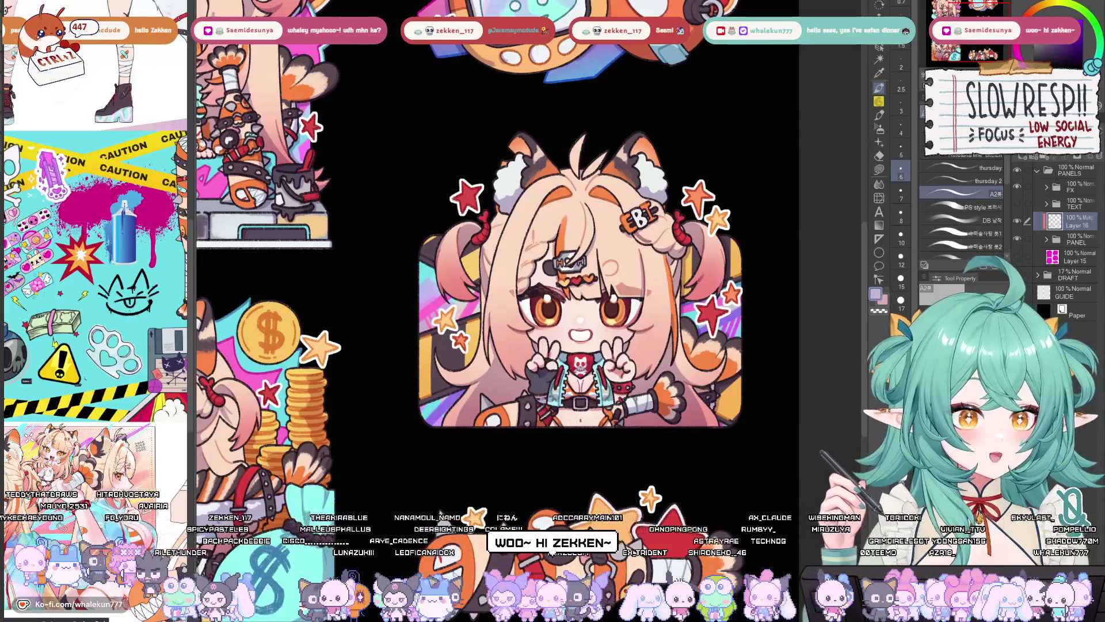
scroll(576, 288, "down", 1)
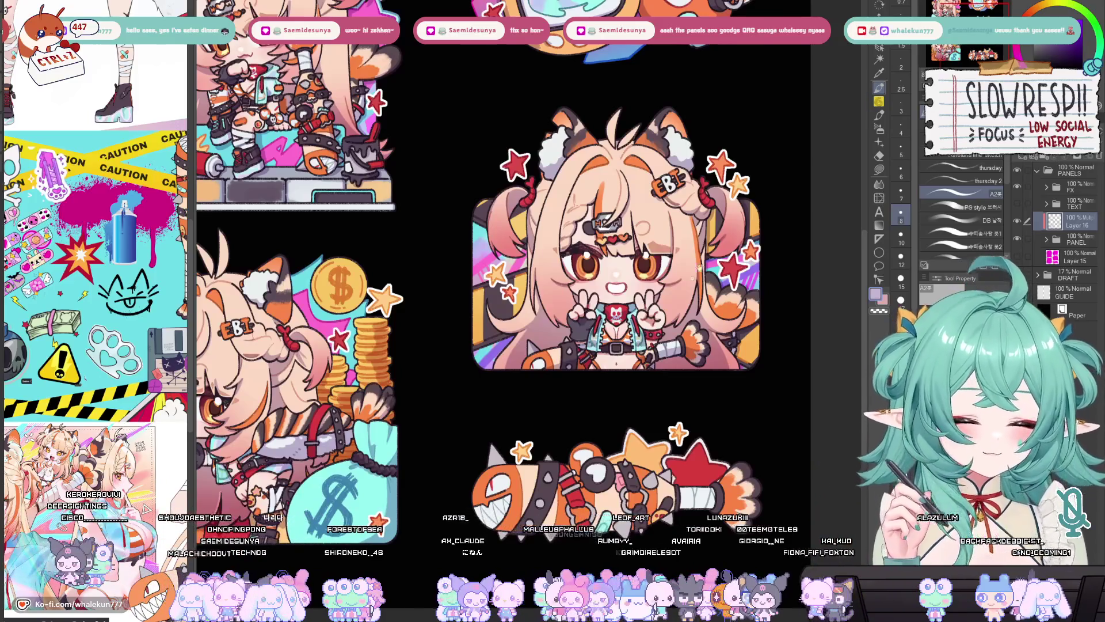
scroll(620, 196, "up", 2)
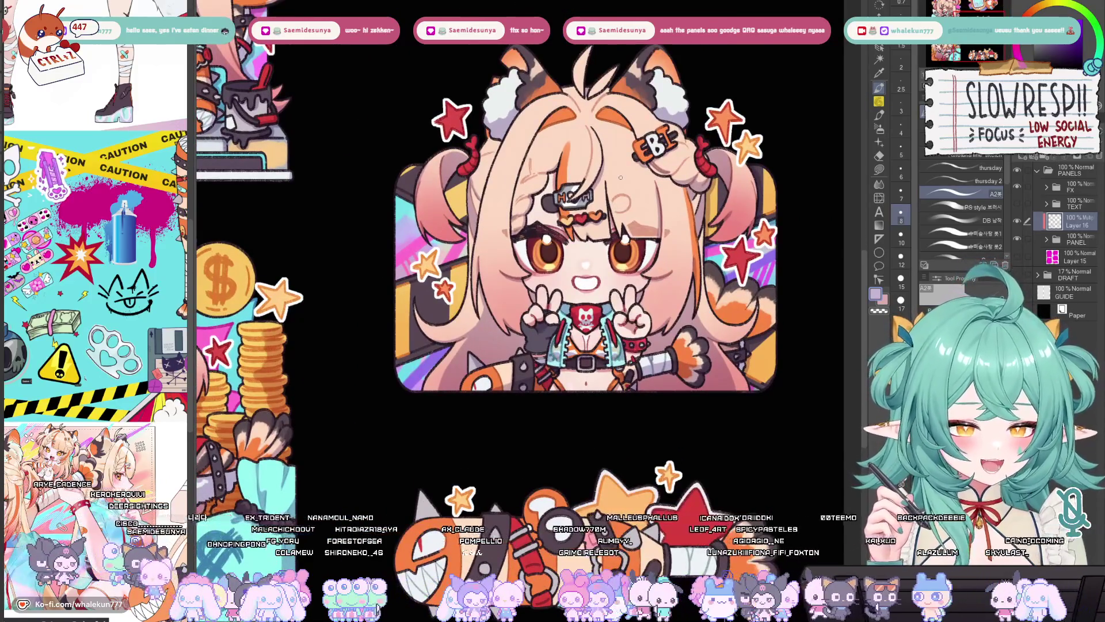
scroll(579, 225, "left", 1)
scroll(574, 167, "up", 1)
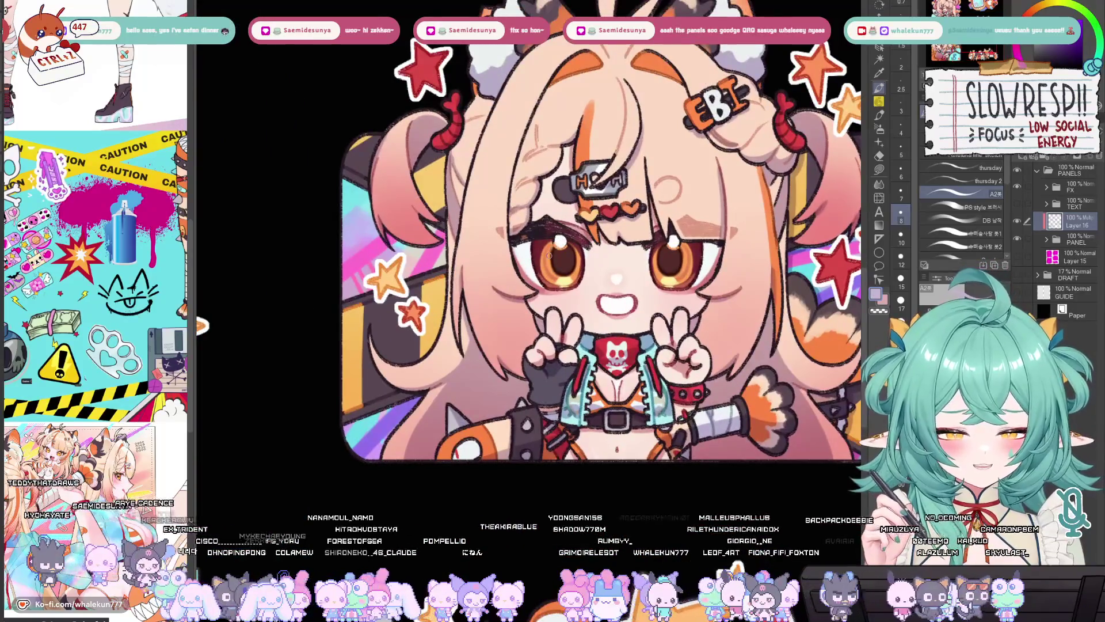
scroll(525, 221, "up", 1)
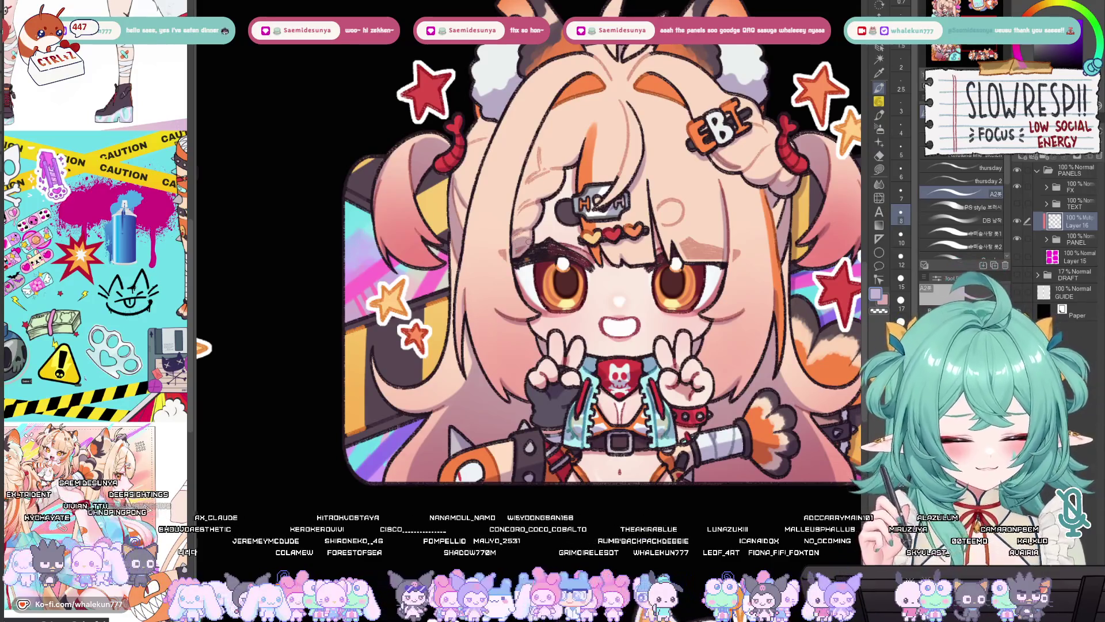
scroll(525, 242, "down", 1)
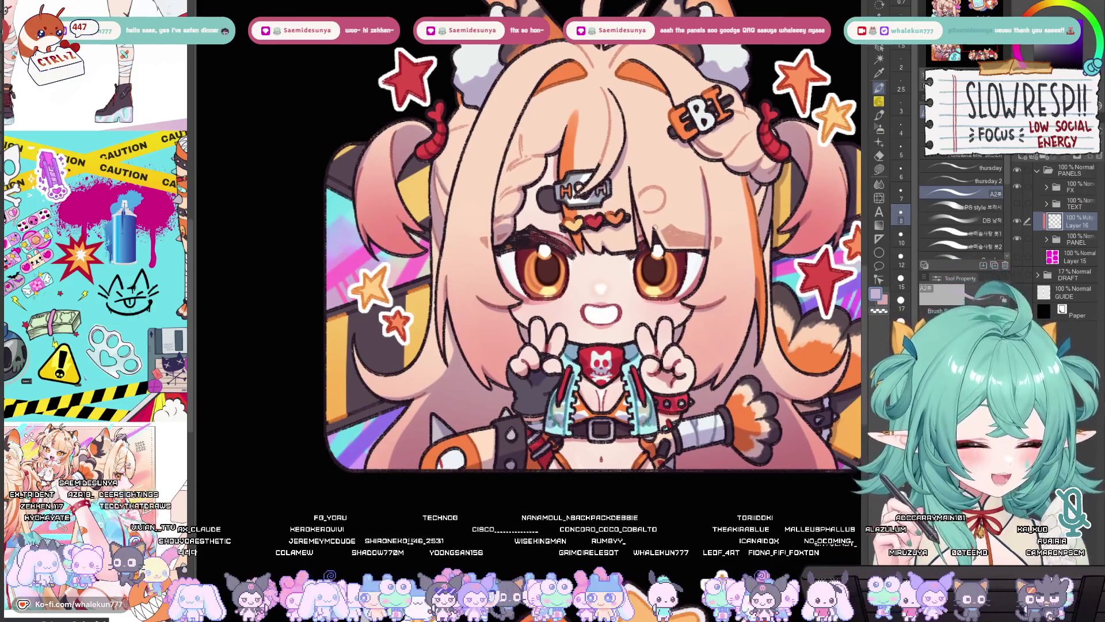
key("bracketleft")
key("bracketleft")
key("bracketleft")
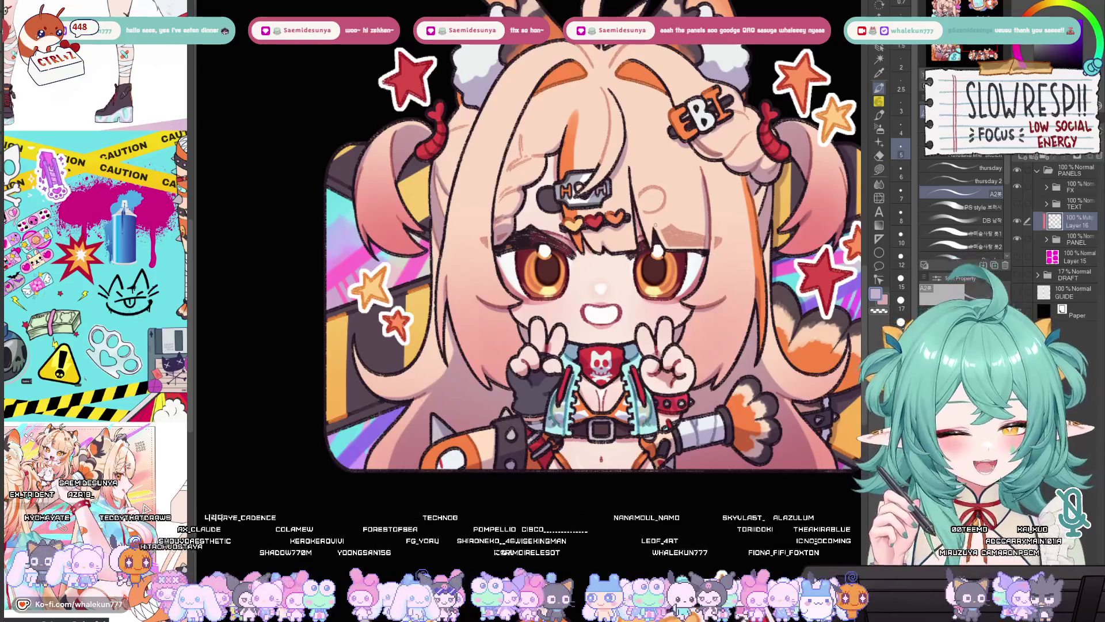
left_click_drag(654, 224, 667, 247)
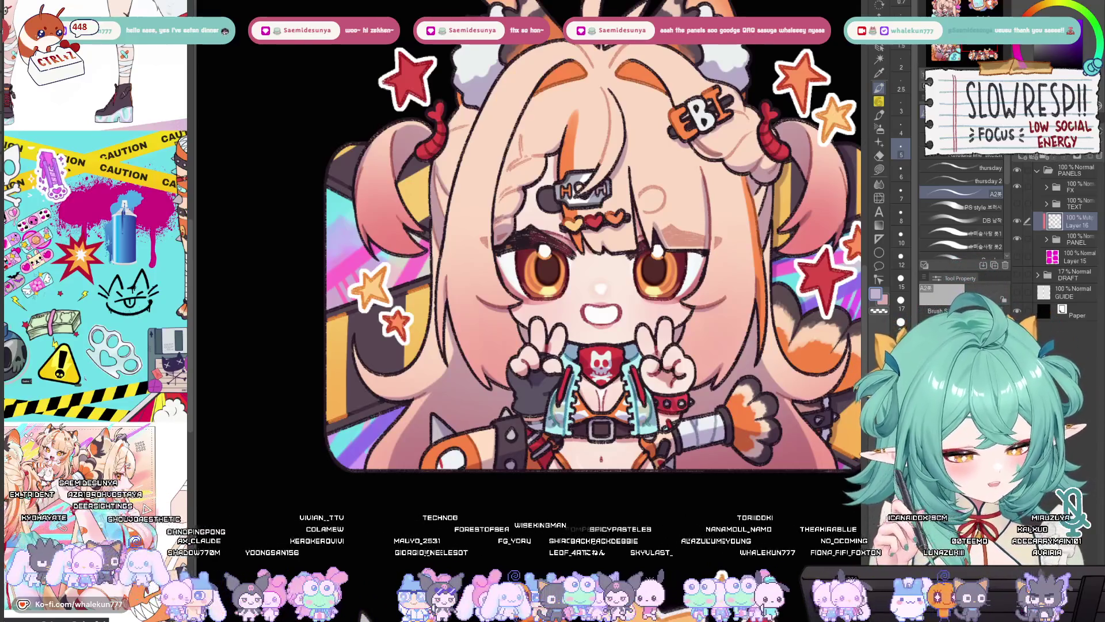
key("ctrl+z")
scroll(700, 204, "down", 3)
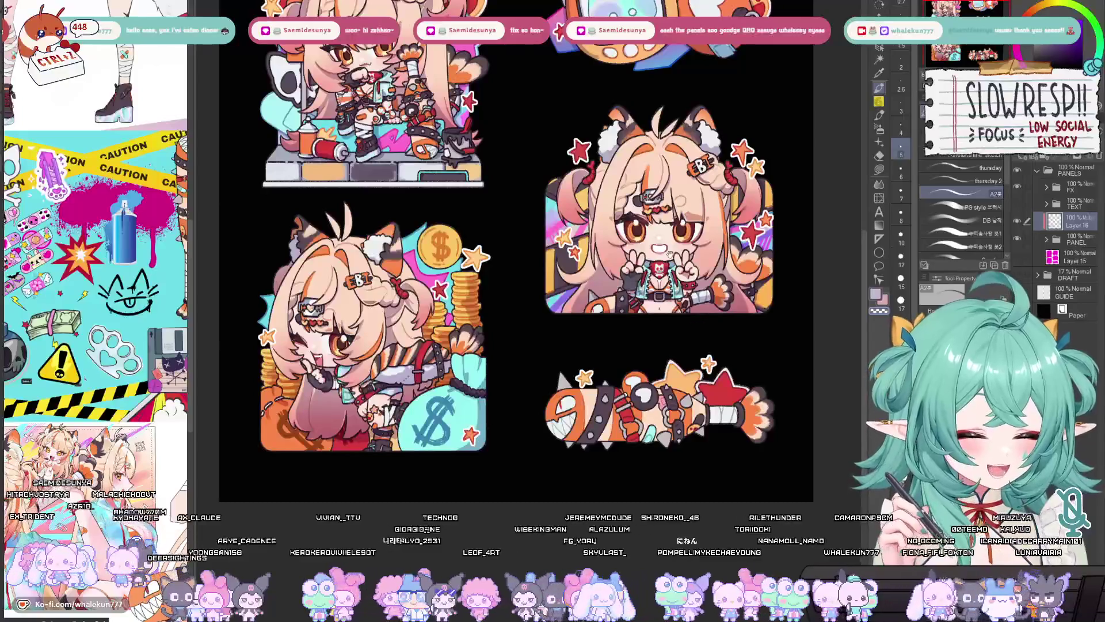
scroll(667, 253, "down", 2)
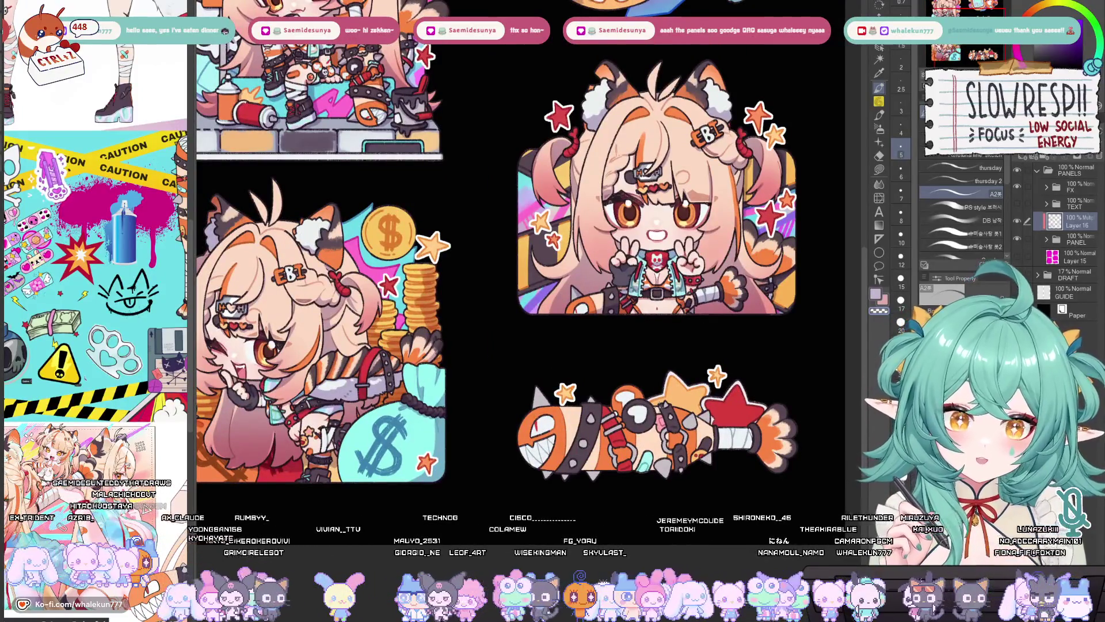
scroll(660, 406, "up", 2)
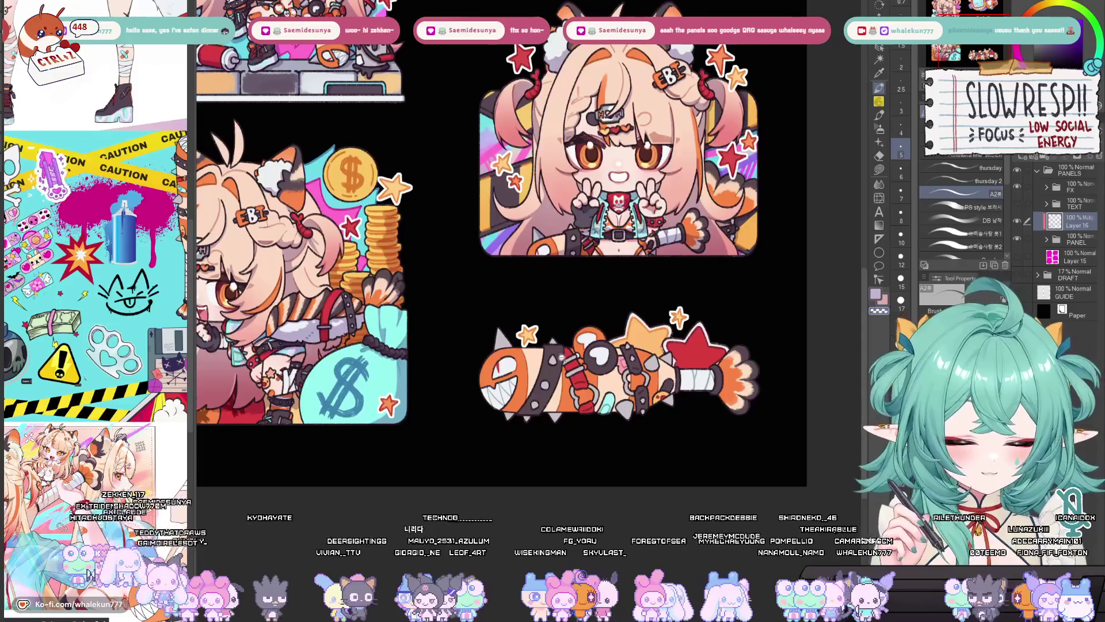
scroll(564, 392, "up", 2)
left_click_drag(564, 392, 527, 367)
key("bracketright")
key("bracketright")
key("bracketright")
left_click(1017, 203)
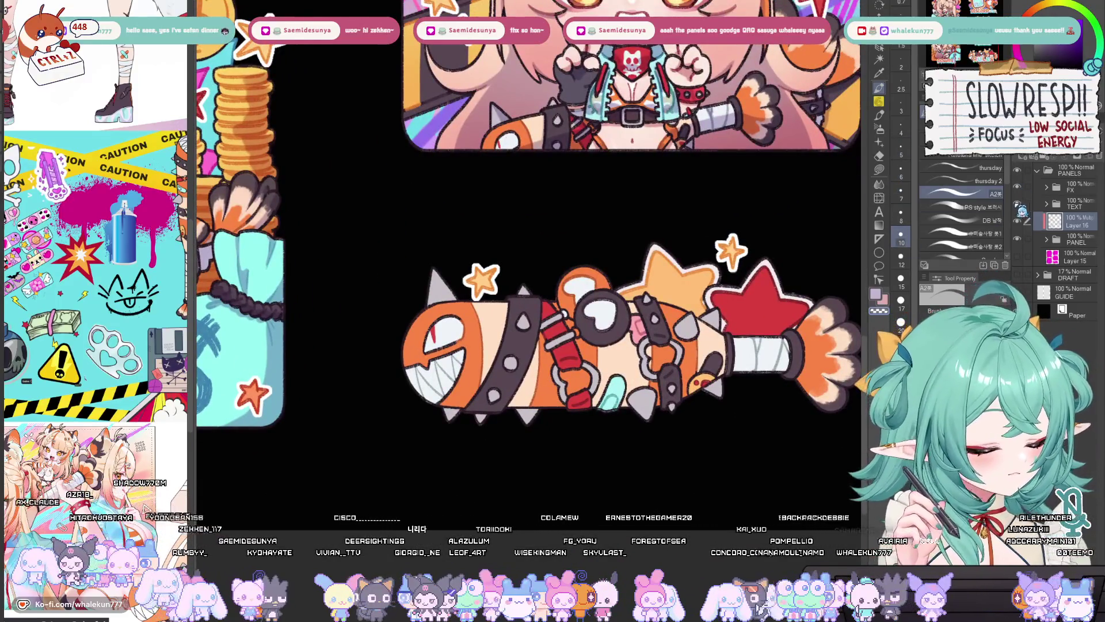
Step: Shrink the brush to size 10 and mirror the view to inspect the RULES artwork
key("bracketright")
key("bracketright")
key("bracketright")
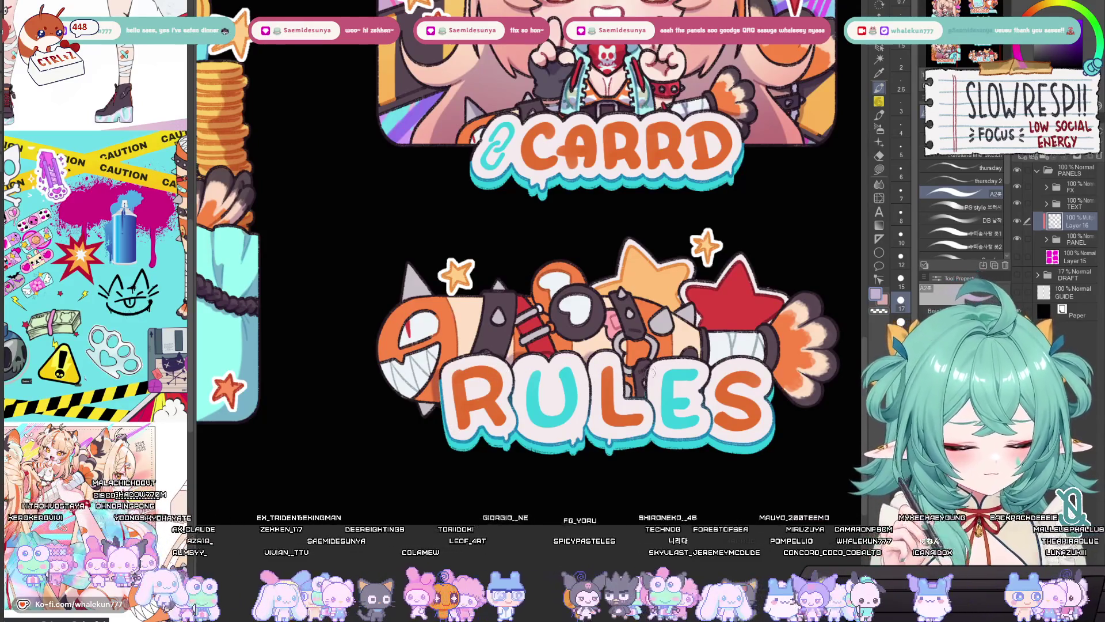
key("bracketleft")
key("bracketleft")
key("bracketleft")
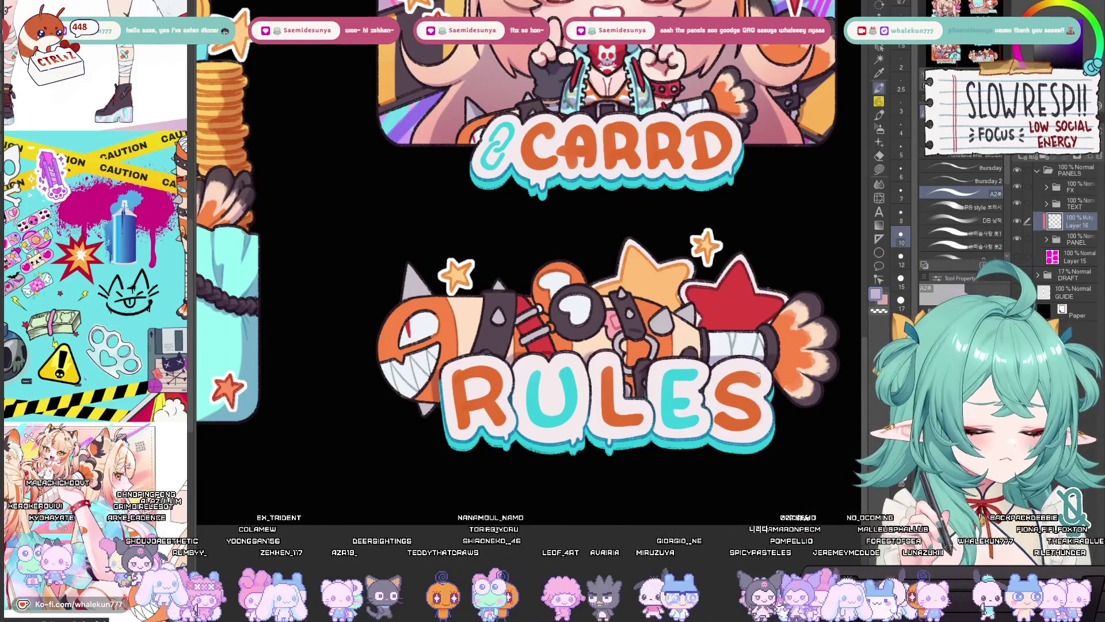
key("bracketleft")
key("bracketleft")
key("h")
key("h")
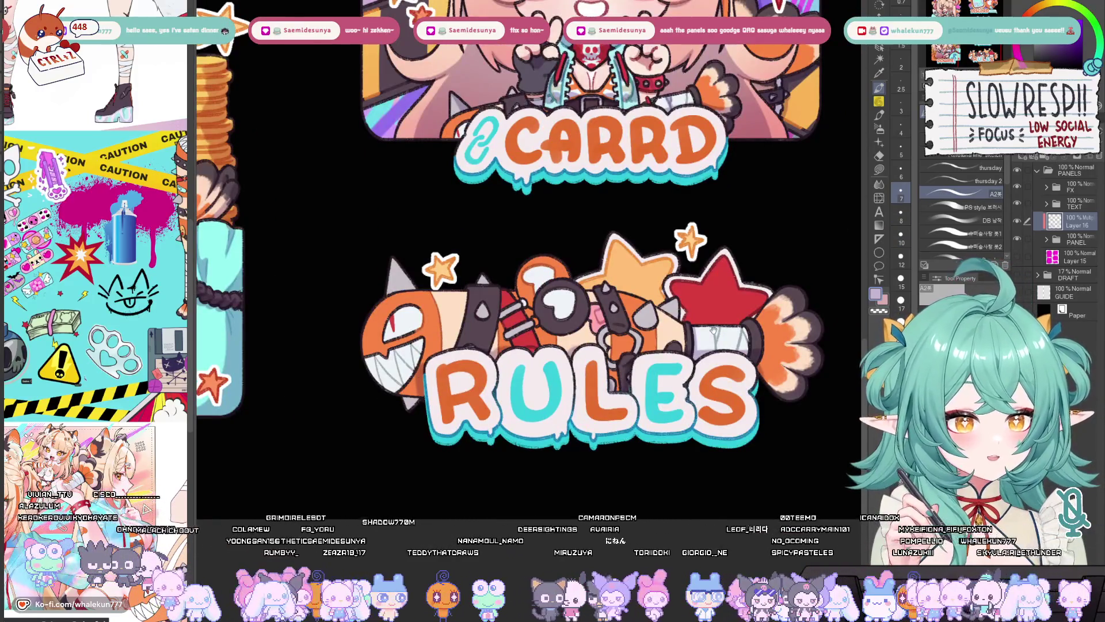
left_click_drag(717, 377, 704, 394)
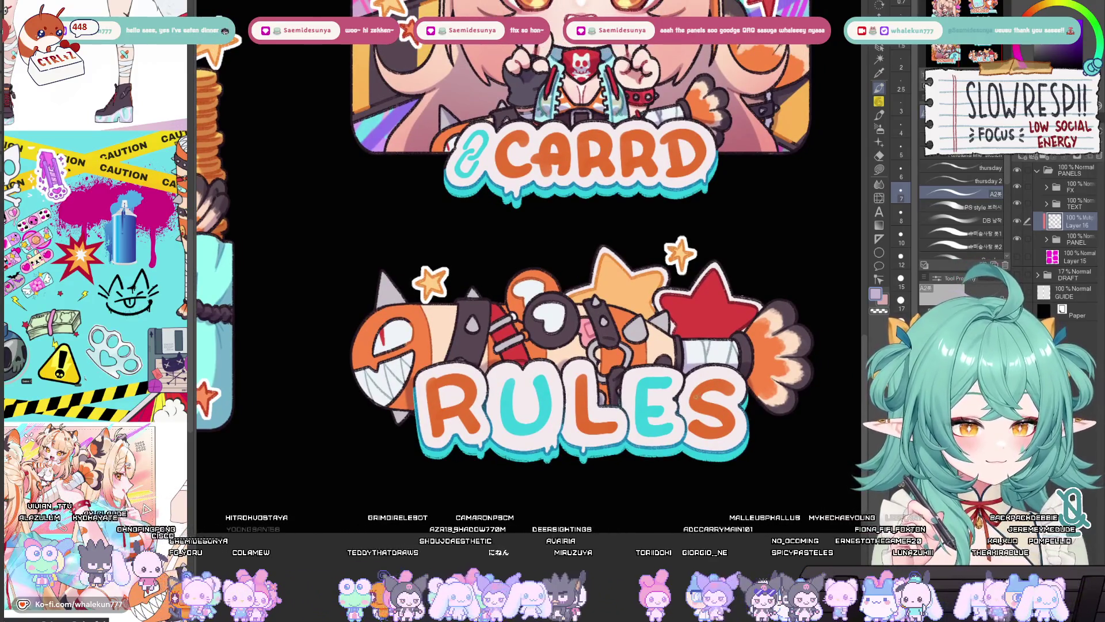
left_click_drag(695, 395, 708, 376)
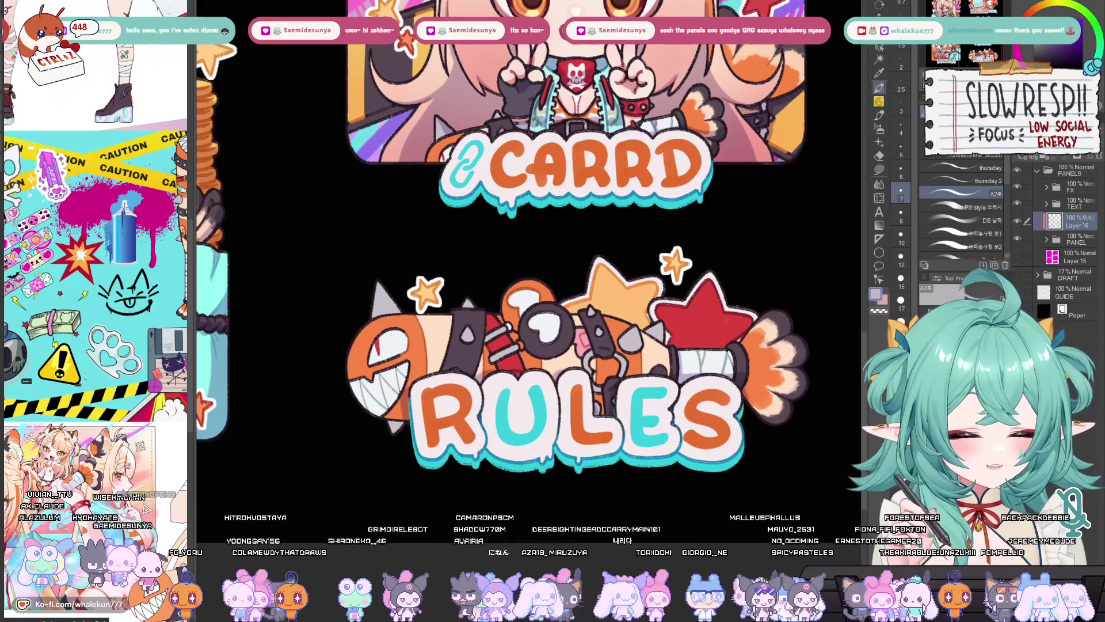
Step: Shade the orange tuft on the RULES artwork, then mirror the view to check it
key("bracketleft")
key("bracketleft")
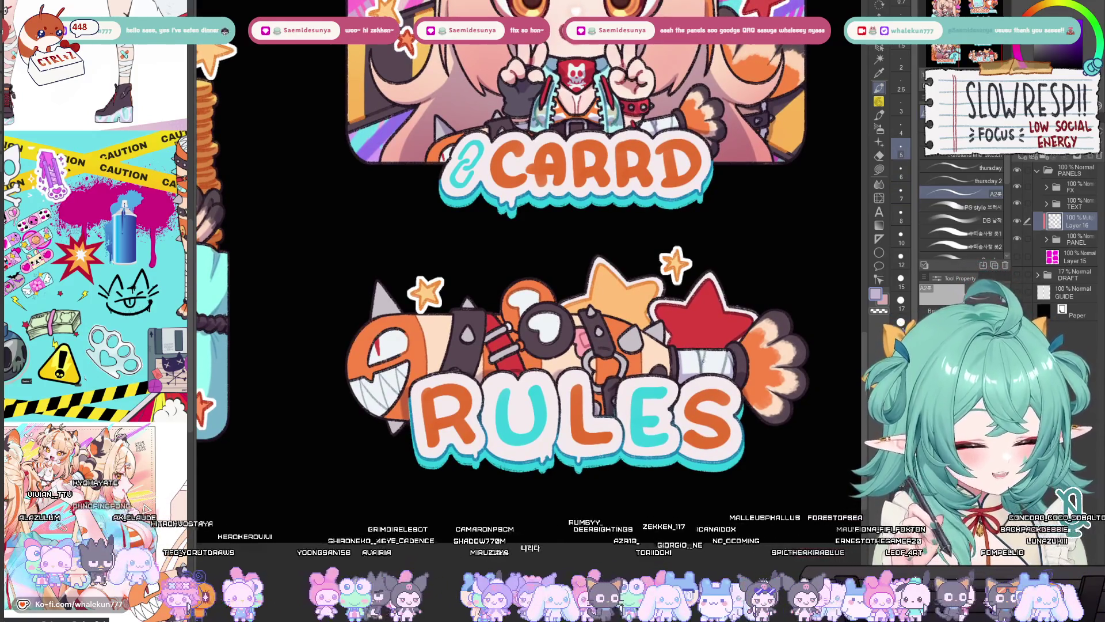
key("bracketright")
key("bracketright")
key("bracketright")
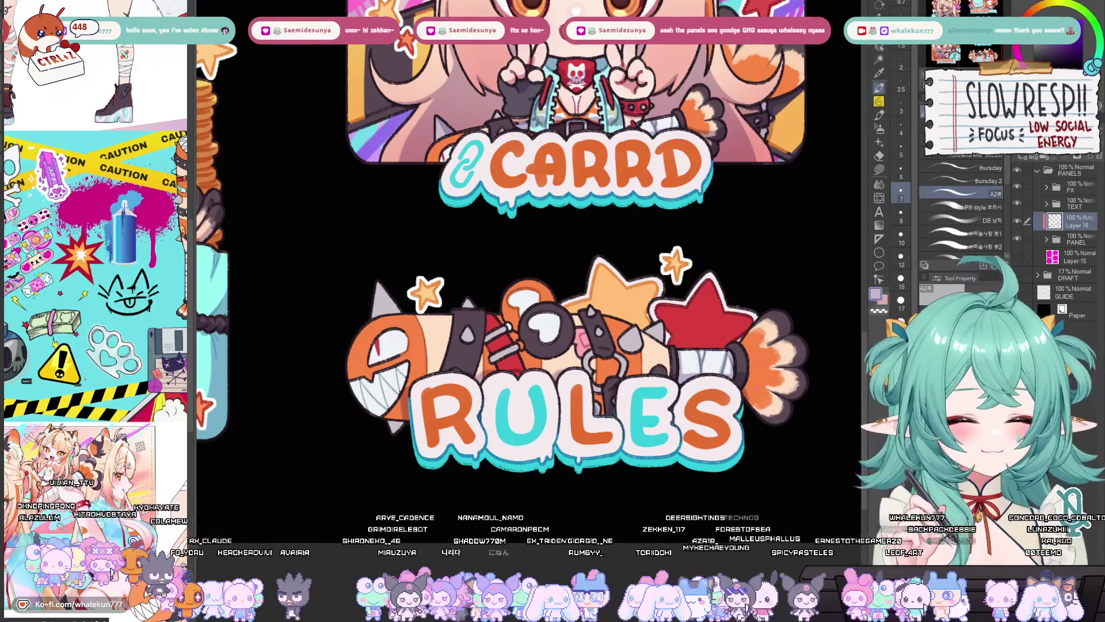
left_click_drag(742, 381, 781, 407)
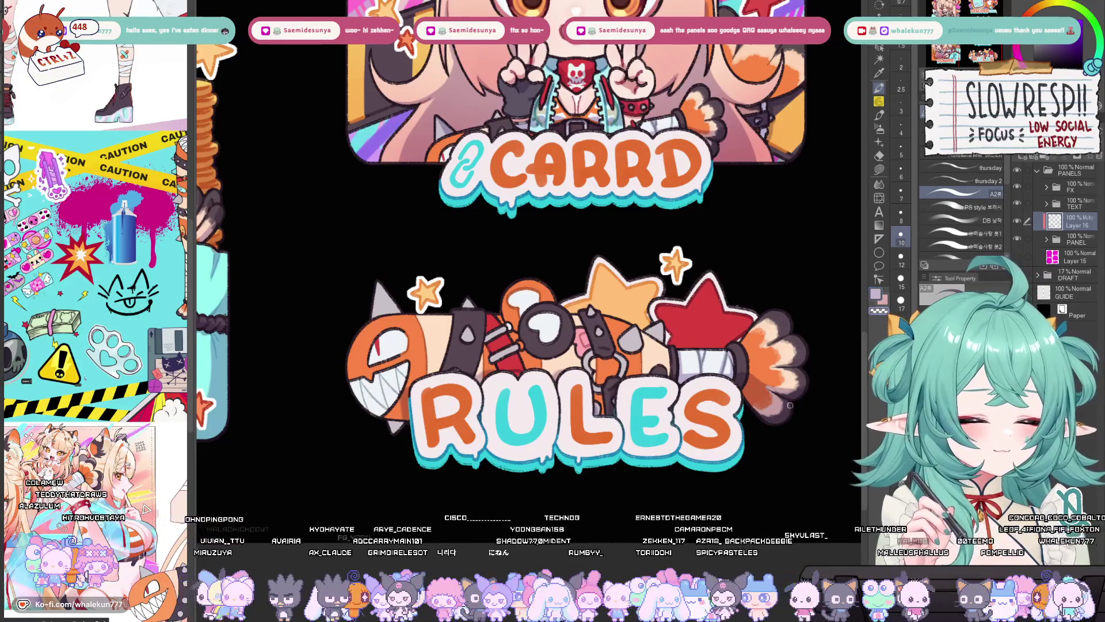
key("h")
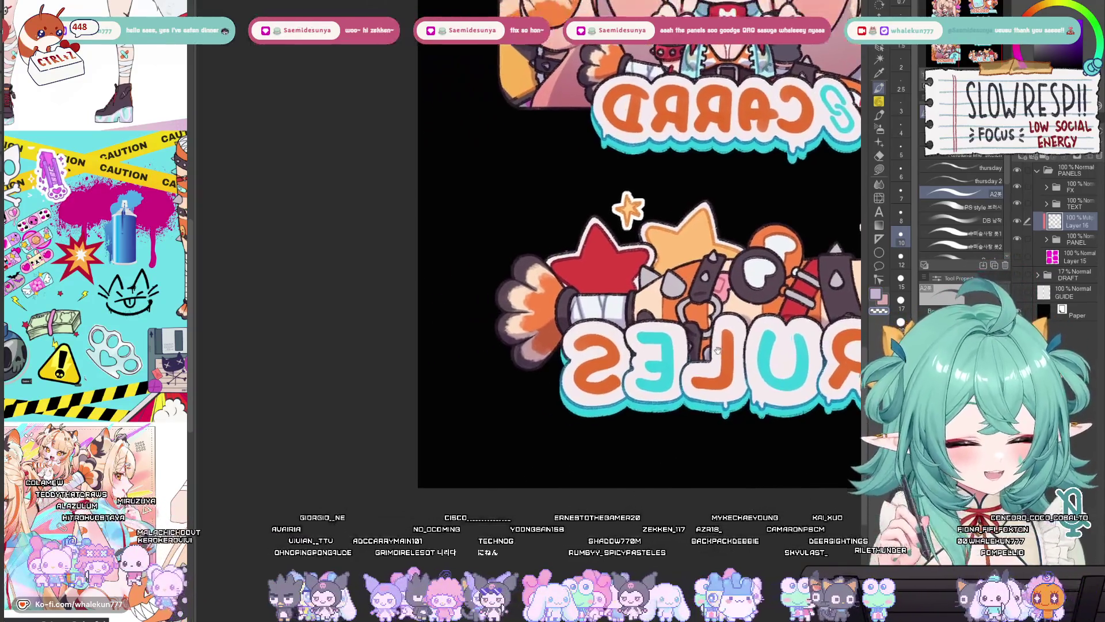
Step: Compare the CARRD and RULES art mirrored versus normal while panning it lower
key("h")
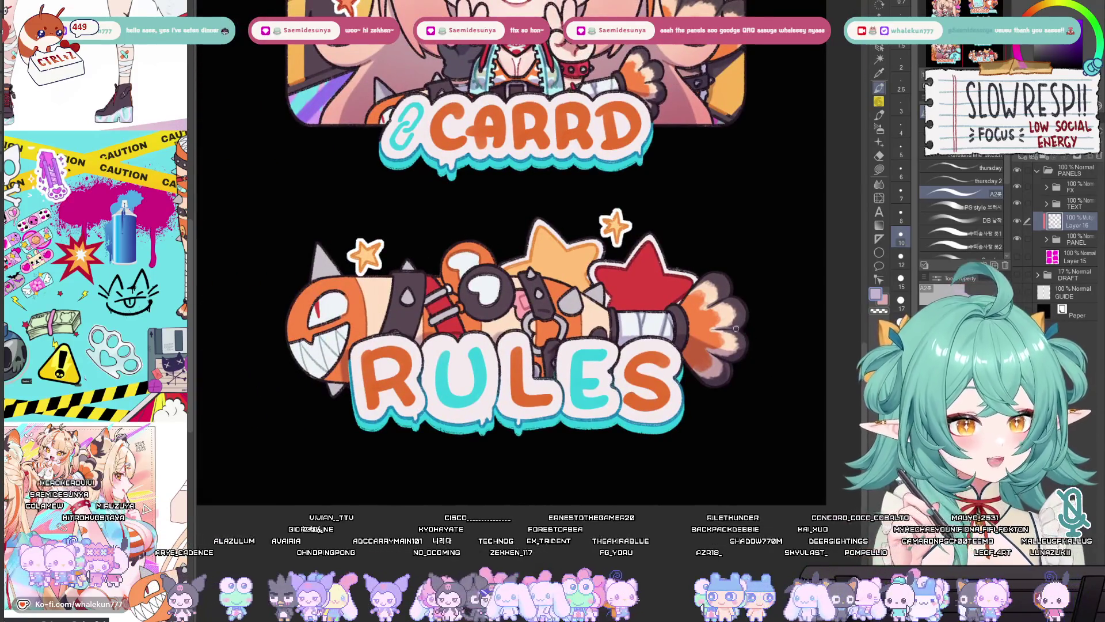
left_click_drag(728, 326, 723, 348)
key("h")
key("h")
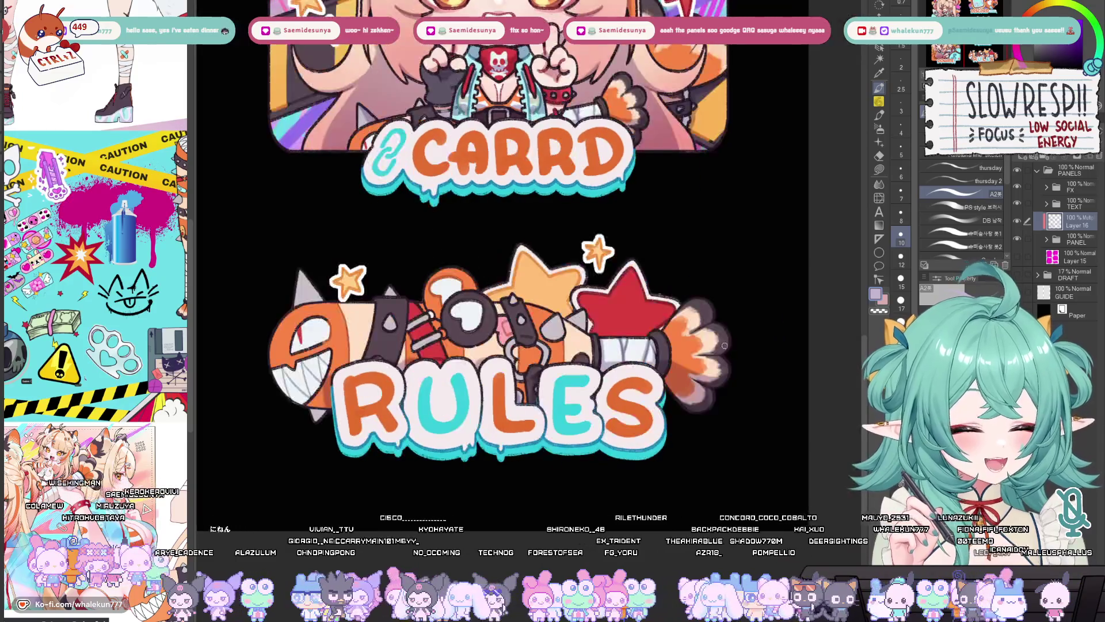
key("bracketleft")
key("bracketleft")
mouse_move(733, 342)
left_mouse_down()
mouse_move(729, 351)
mouse_move(713, 340)
left_mouse_up()
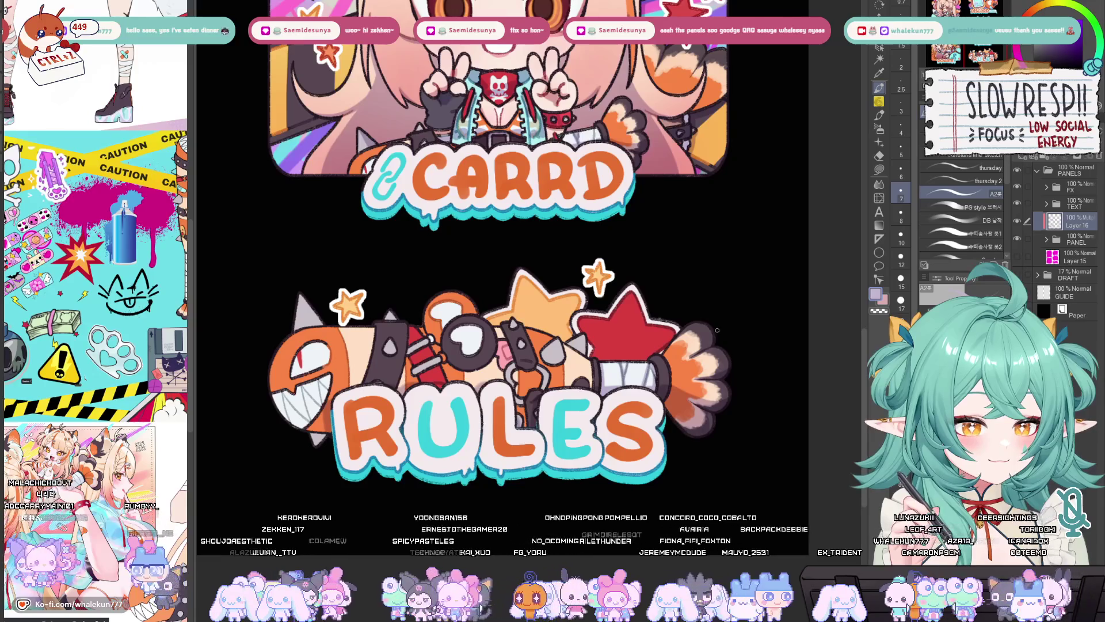
Step: Pan over the RULES art, recheck it mirrored, and zoom in on the shark and lettering
left_click_drag(717, 335, 746, 287)
left_click_drag(660, 326, 700, 325)
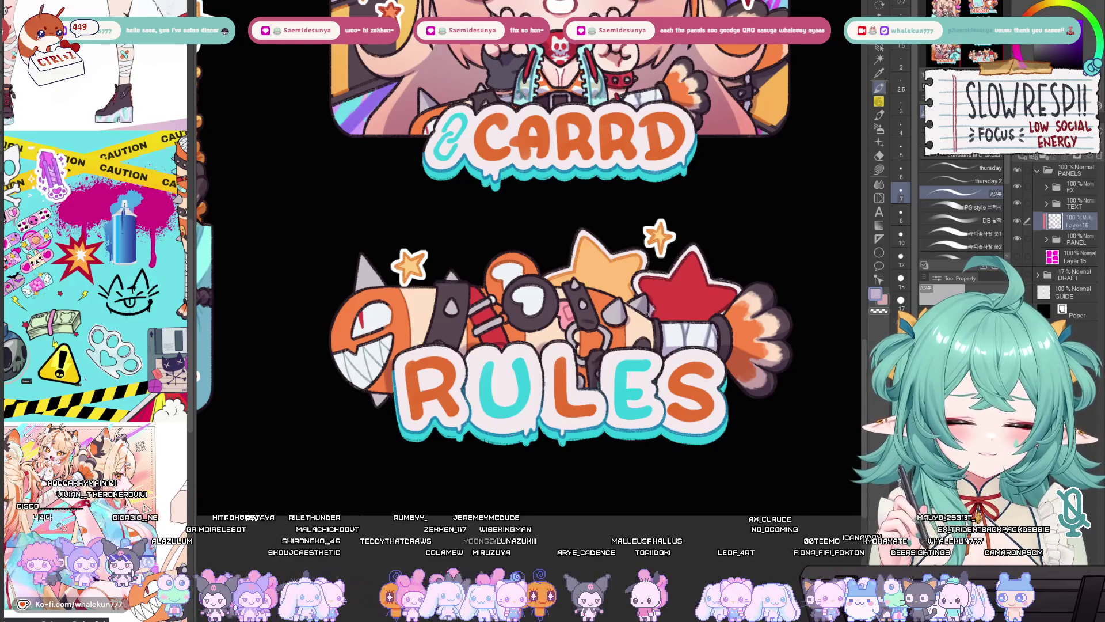
left_click_drag(647, 294, 640, 300)
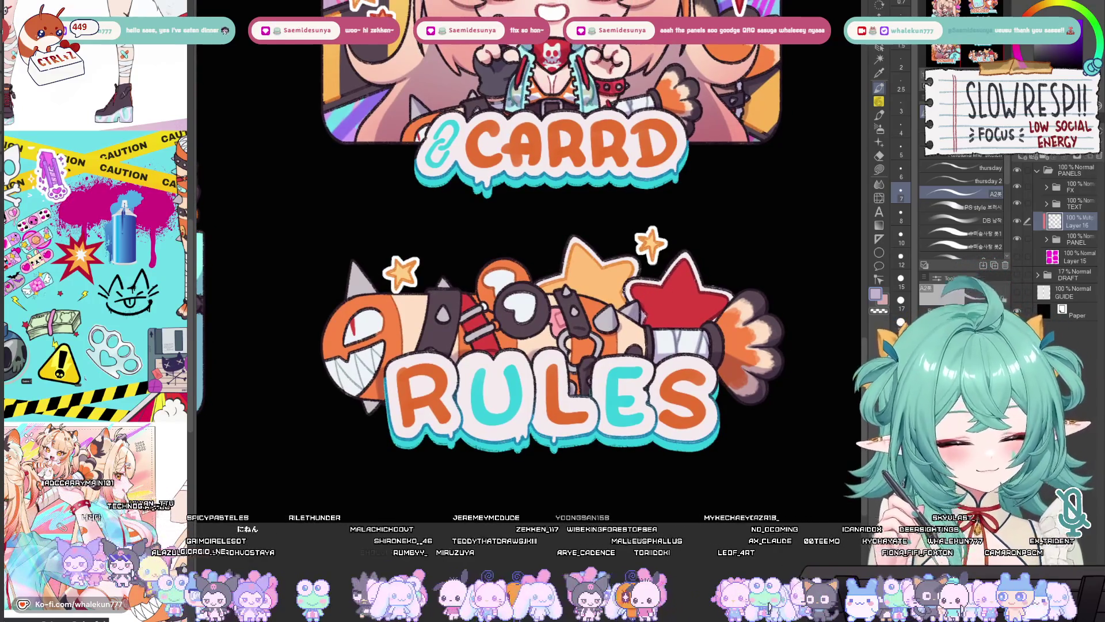
key("h")
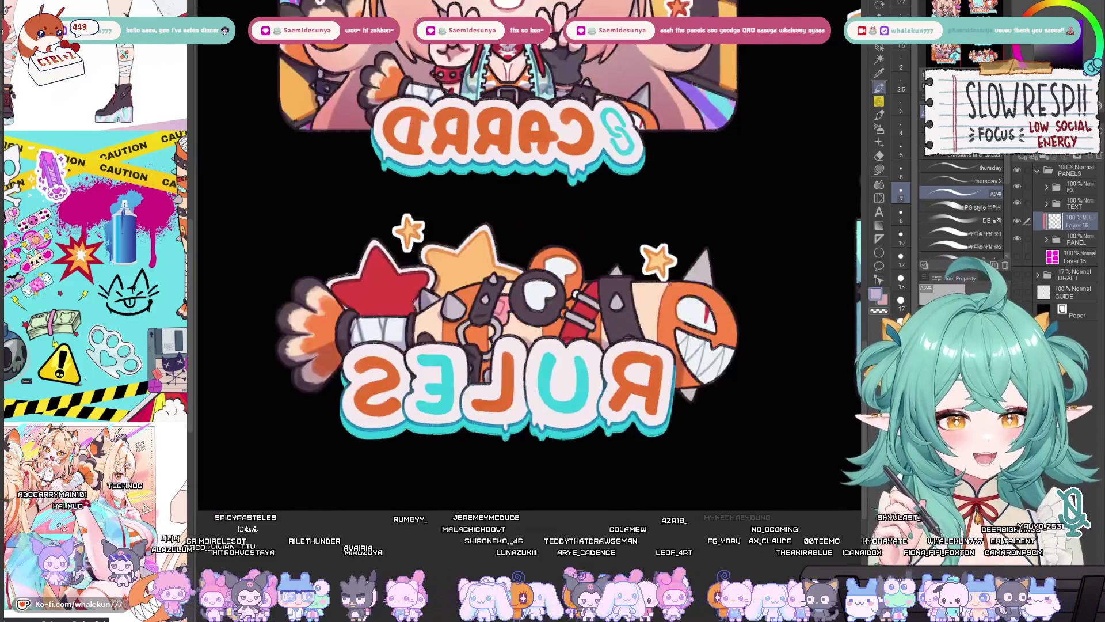
key("h")
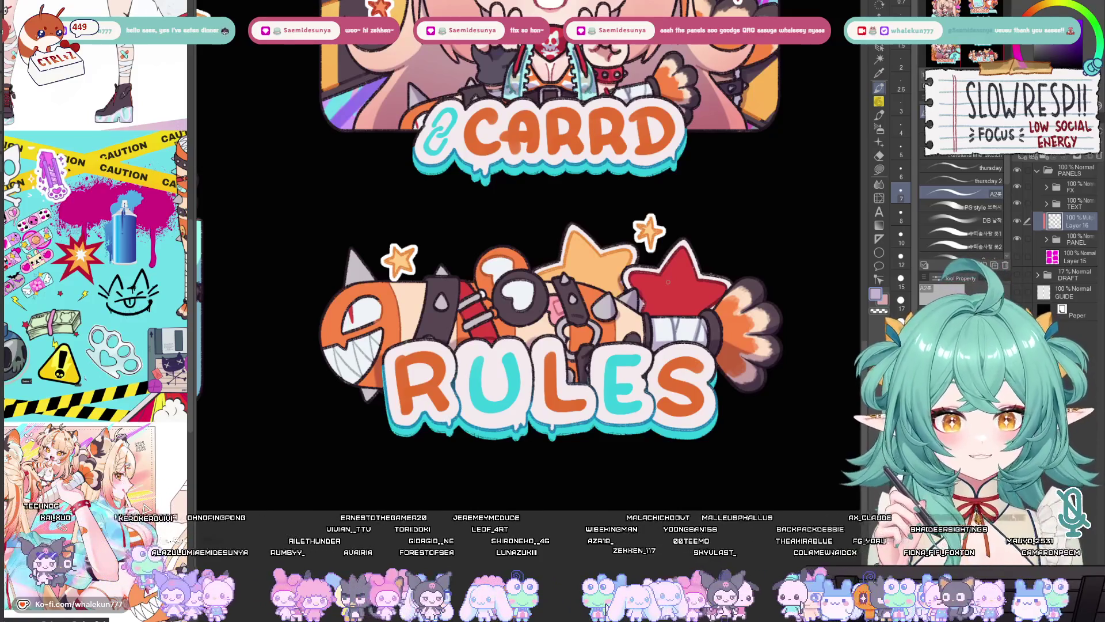
scroll(597, 283, "up", 3)
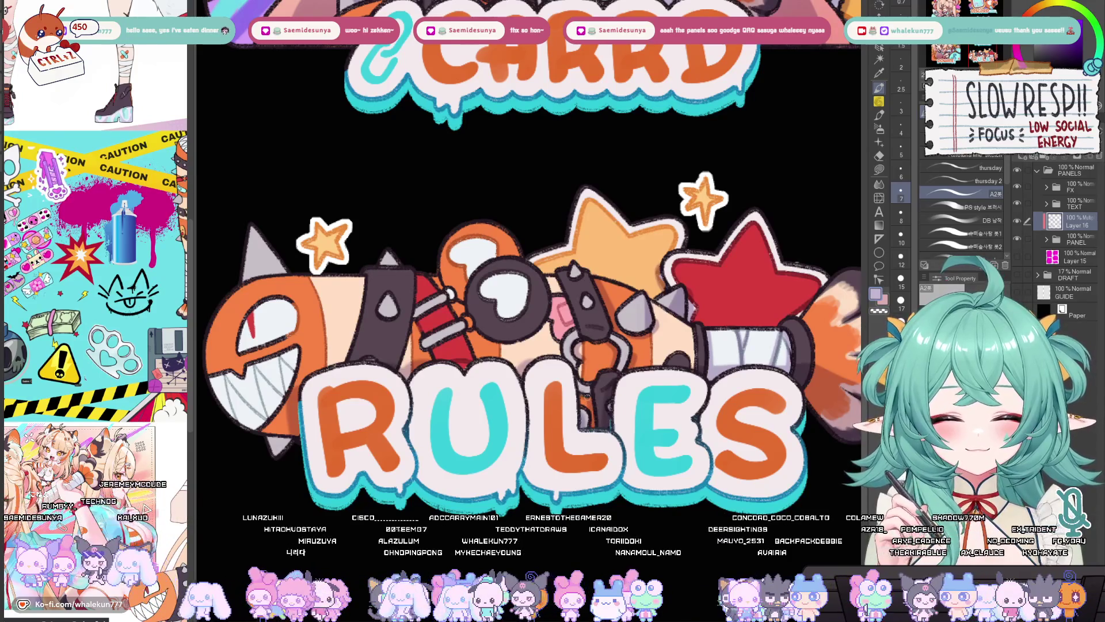
Step: Reduce the brush from 12 to a finer 6 and frame the shark artwork on the RULES panel
left_click_drag(542, 319, 580, 316)
key("bracketright")
key("bracketright")
key("bracketright")
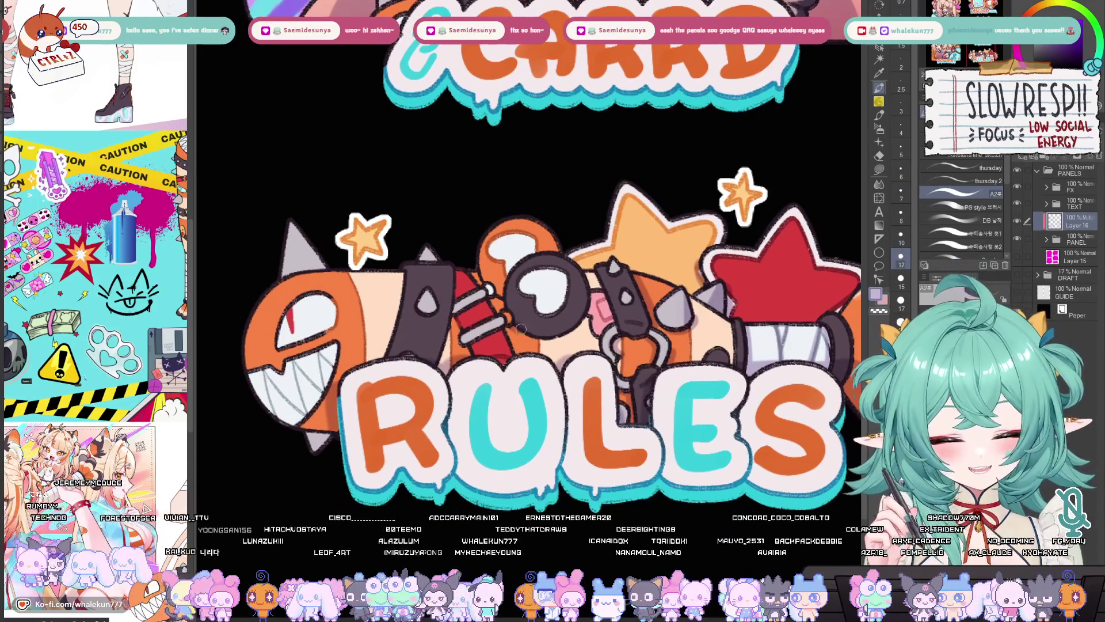
key("bracketleft")
key("bracketleft")
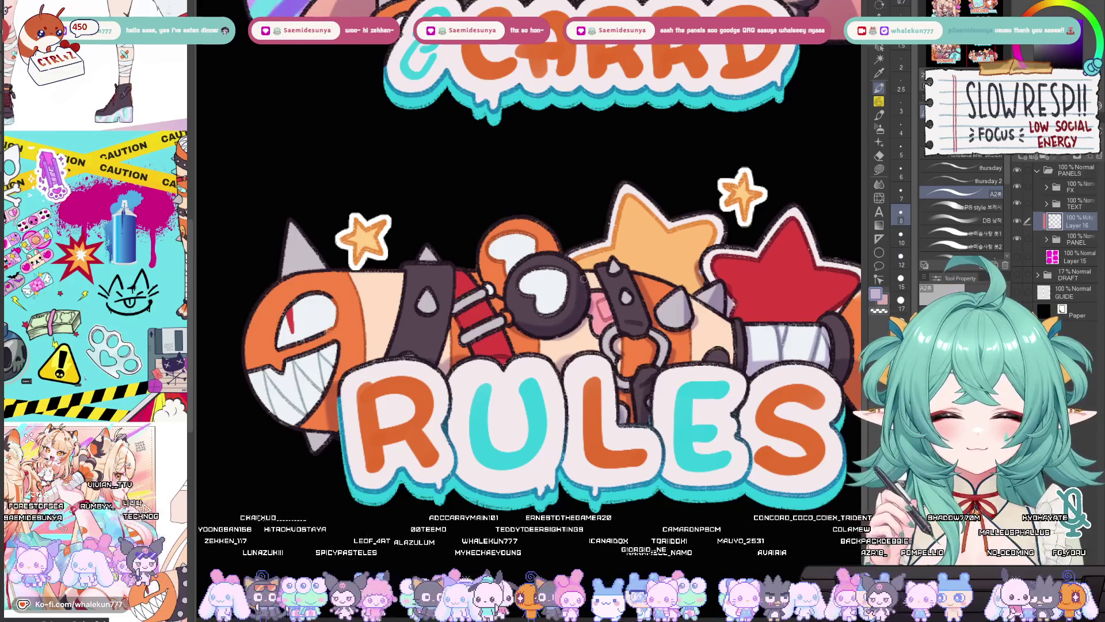
left_click_drag(578, 316, 590, 337)
key("bracketleft")
key("bracketleft")
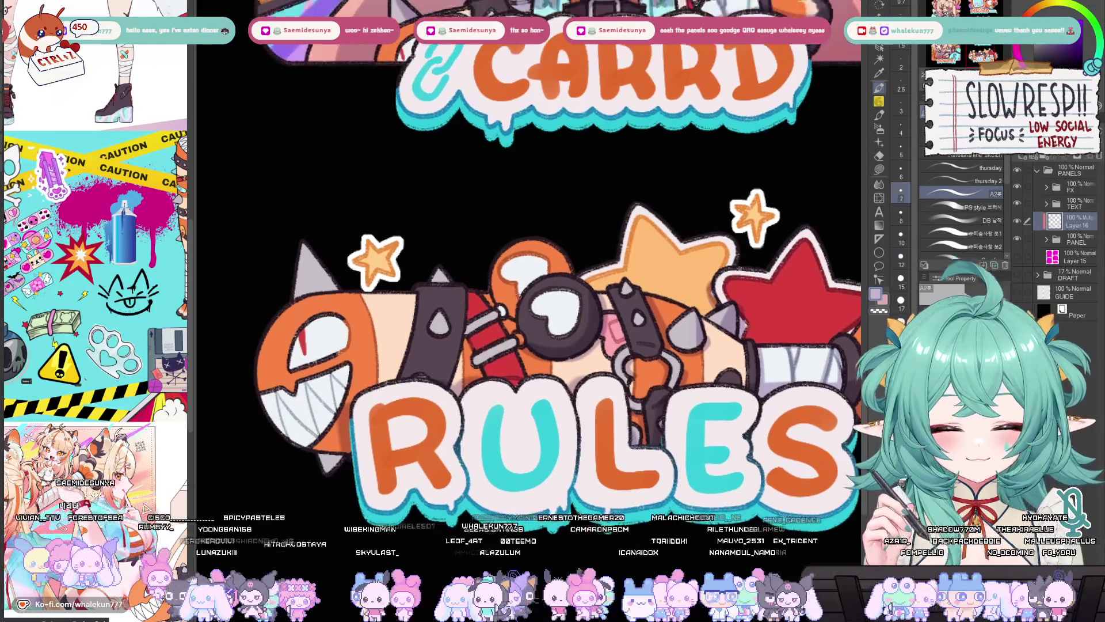
mouse_move(522, 291)
left_mouse_down()
mouse_move(547, 281)
mouse_move(554, 314)
left_mouse_up()
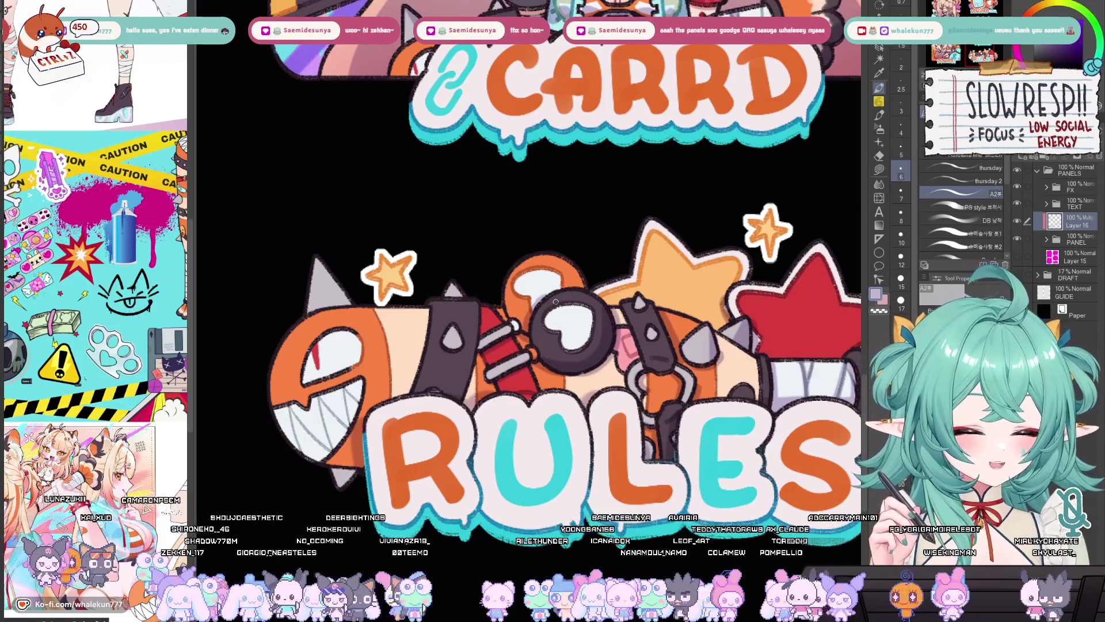
left_click_drag(551, 322, 665, 337)
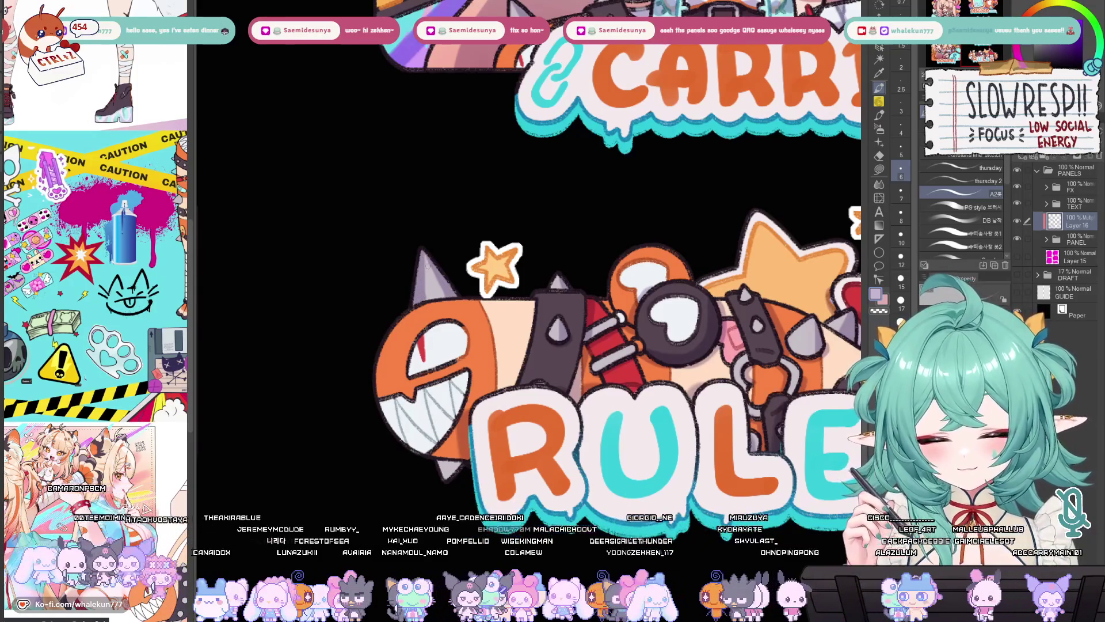
Step: Pan away from the shark's left spike and zoom out to show Donate, CARRD and RULES together
left_click_drag(427, 276, 448, 282)
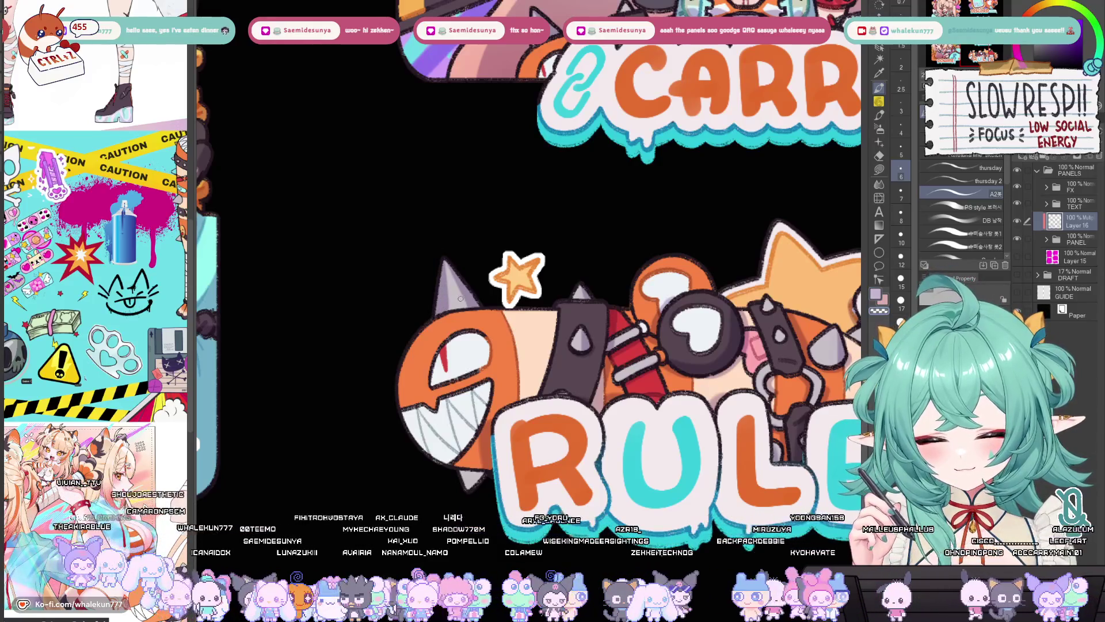
mouse_move(460, 298)
left_mouse_down()
mouse_move(484, 239)
mouse_move(487, 263)
left_mouse_up()
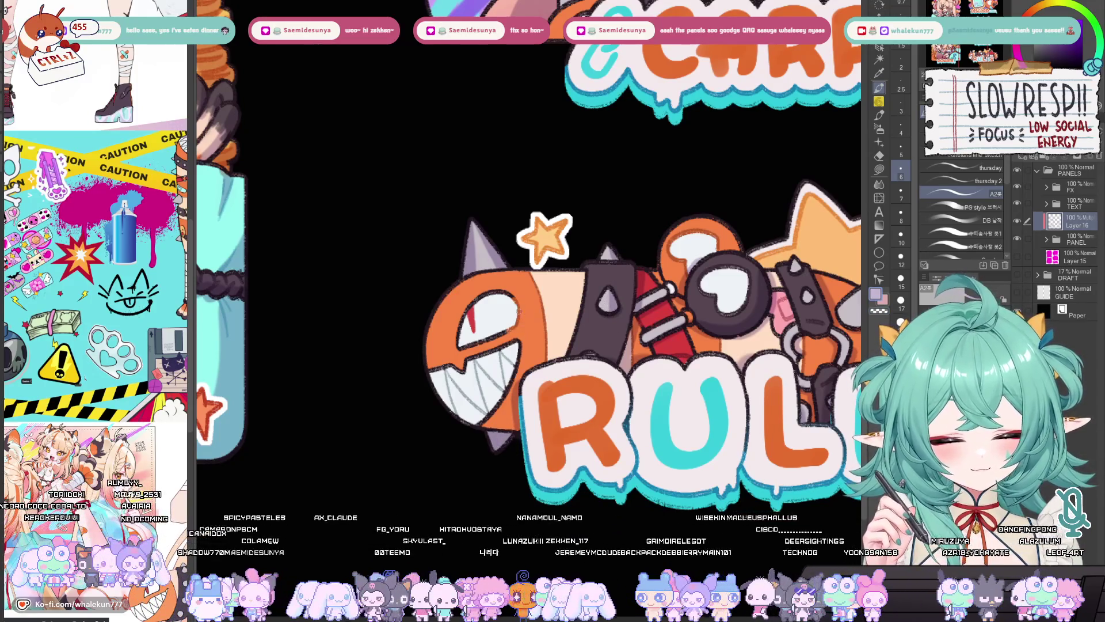
scroll(518, 363, "right", 5)
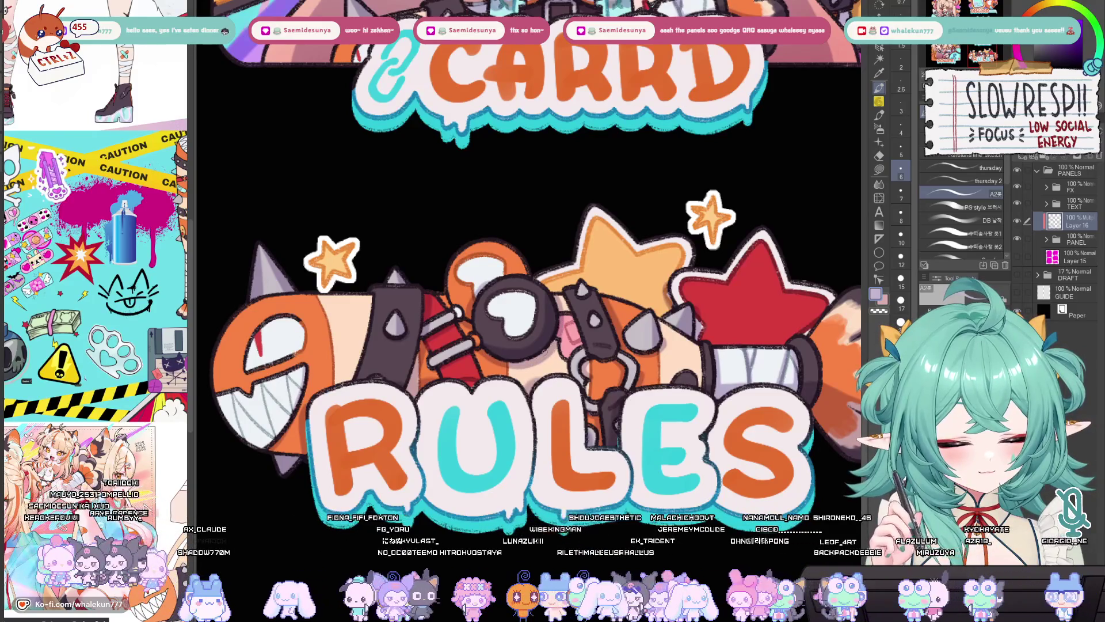
scroll(566, 354, "right", 2)
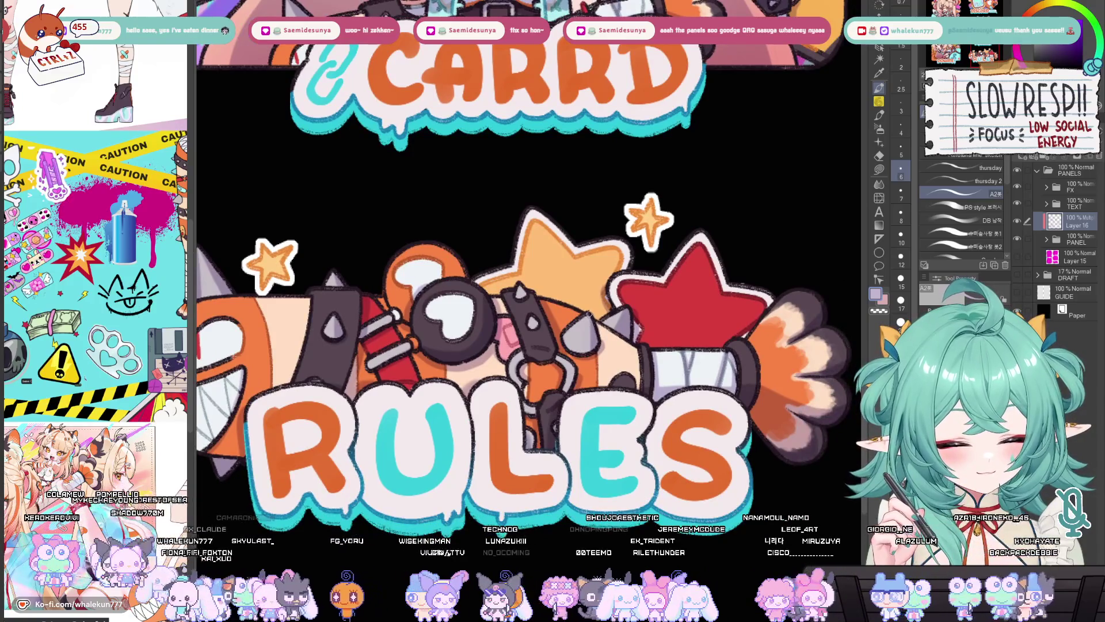
left_click_drag(636, 369, 619, 365)
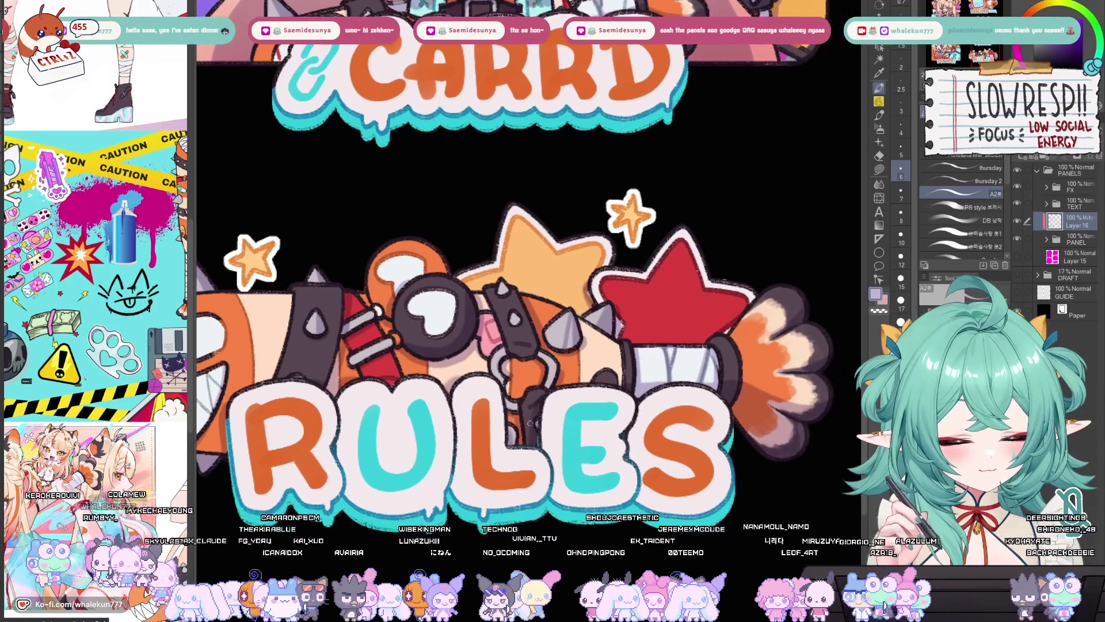
scroll(742, 348, "down", 5)
scroll(563, 312, "up", 6)
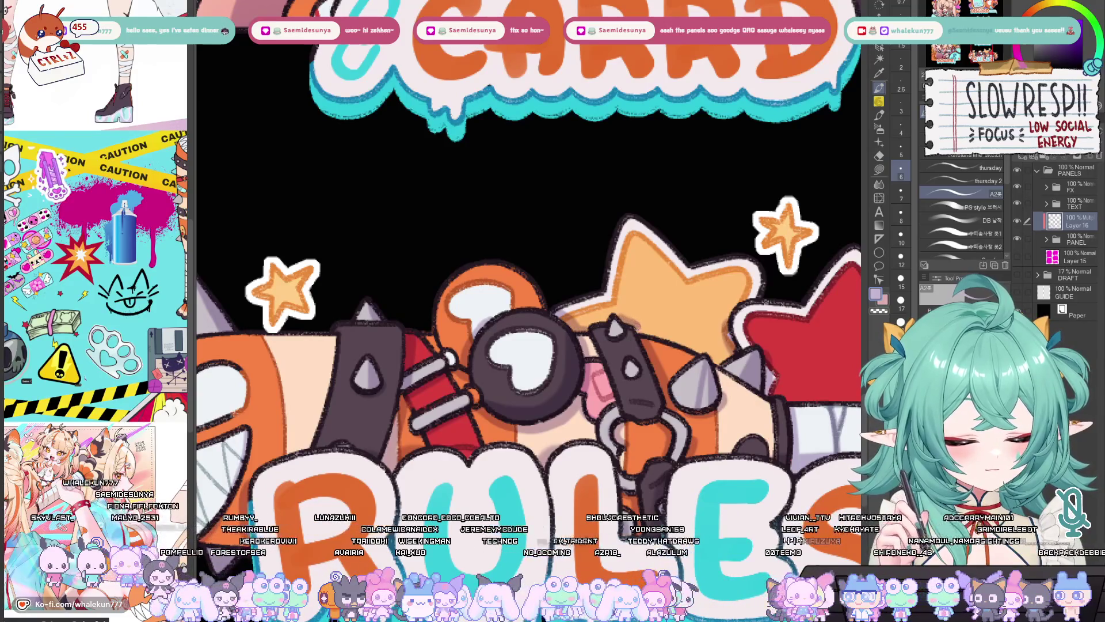
scroll(710, 324, "down", 5)
scroll(720, 345, "up", 5)
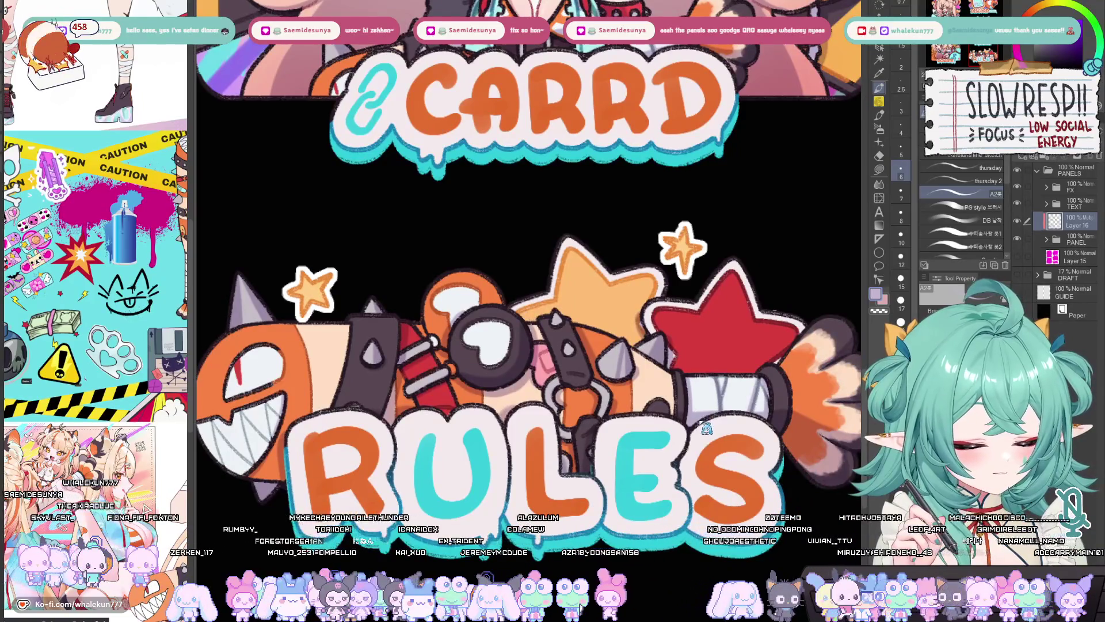
left_click_drag(767, 350, 751, 343)
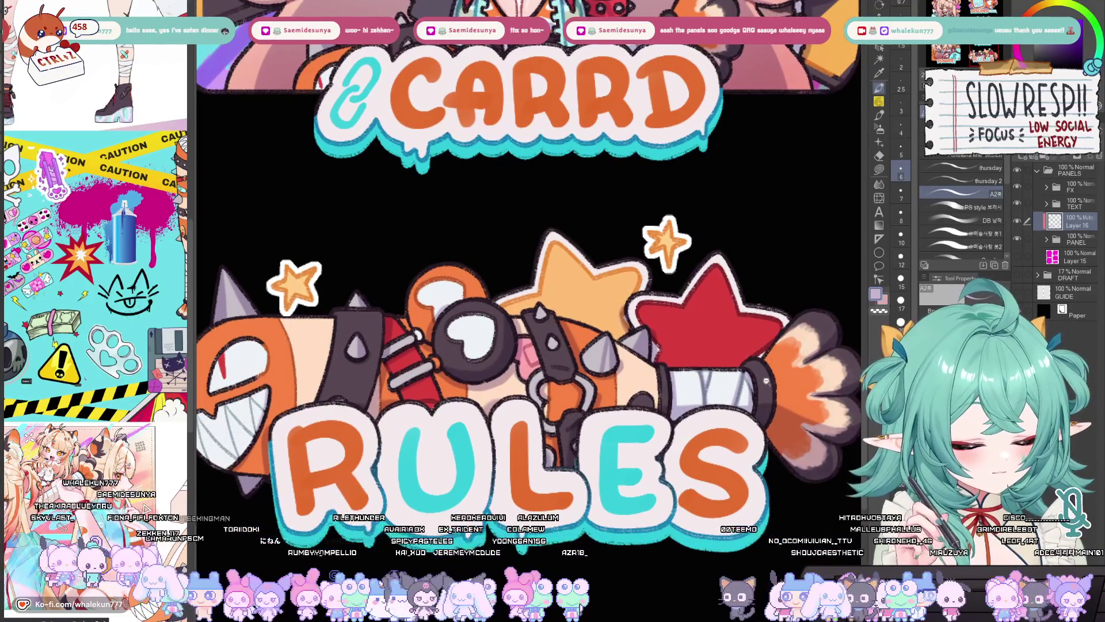
scroll(766, 381, "down", 3)
scroll(639, 453, "down", 5)
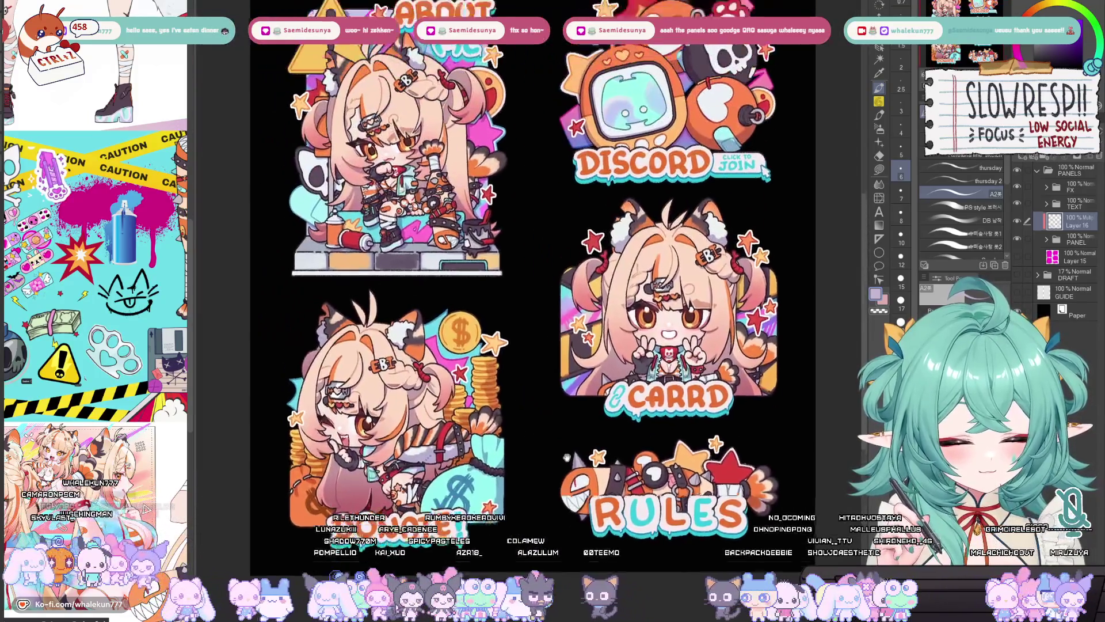
Step: Add a new layer above Layer 16 and choose the Airbrush for soft spray colour
left_click_drag(567, 457, 567, 489)
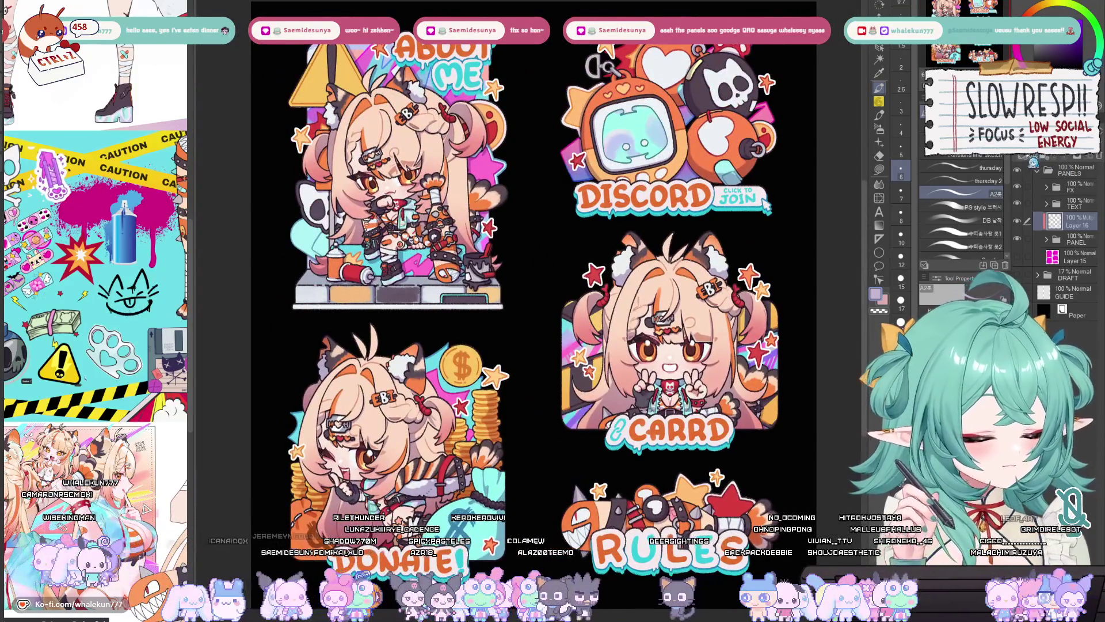
left_click(1028, 162)
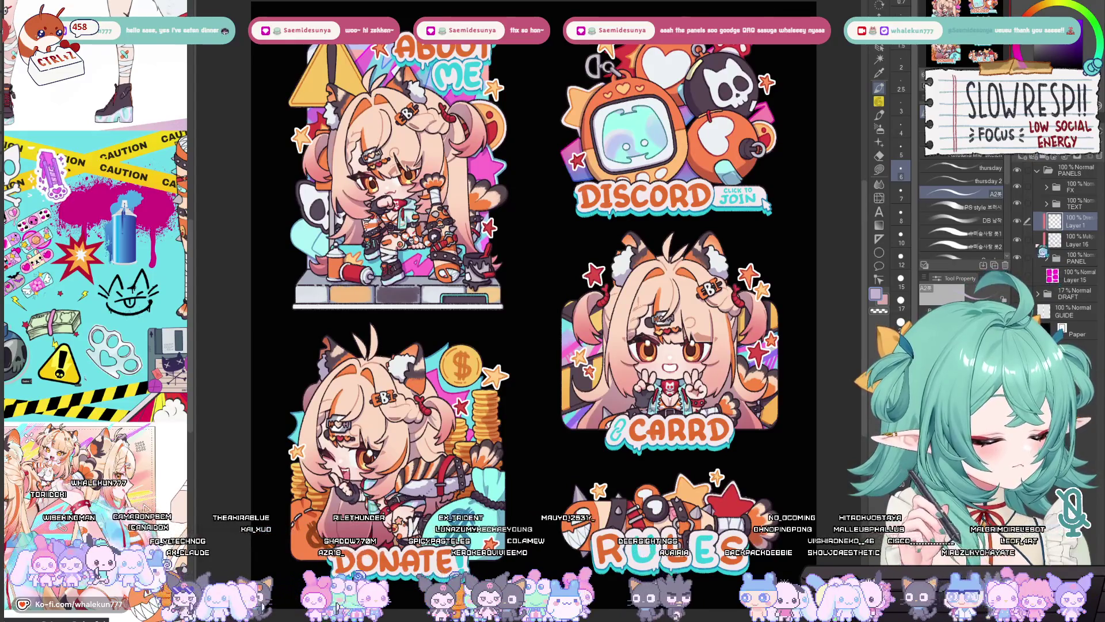
left_click(879, 127)
left_click_drag(822, 146, 877, 209)
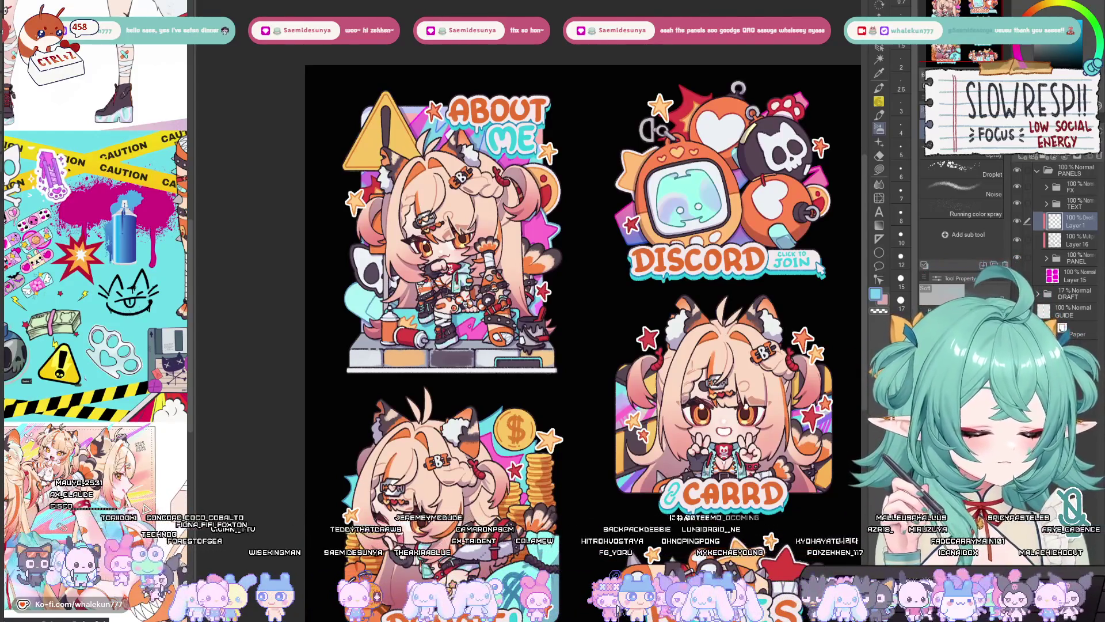
scroll(449, 230, "up", 4)
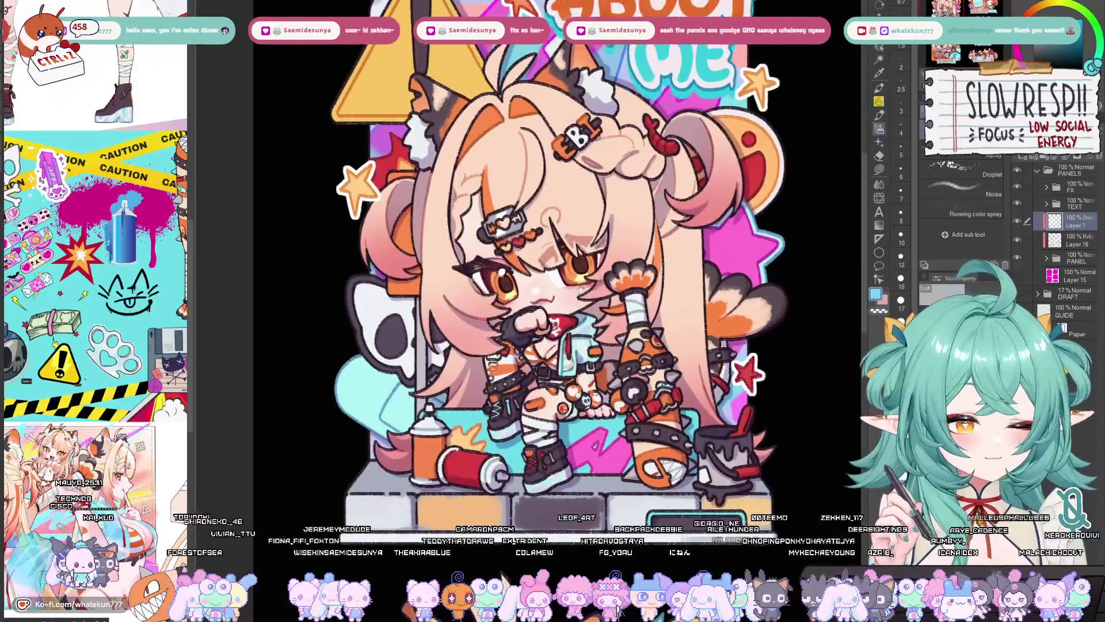
key("x")
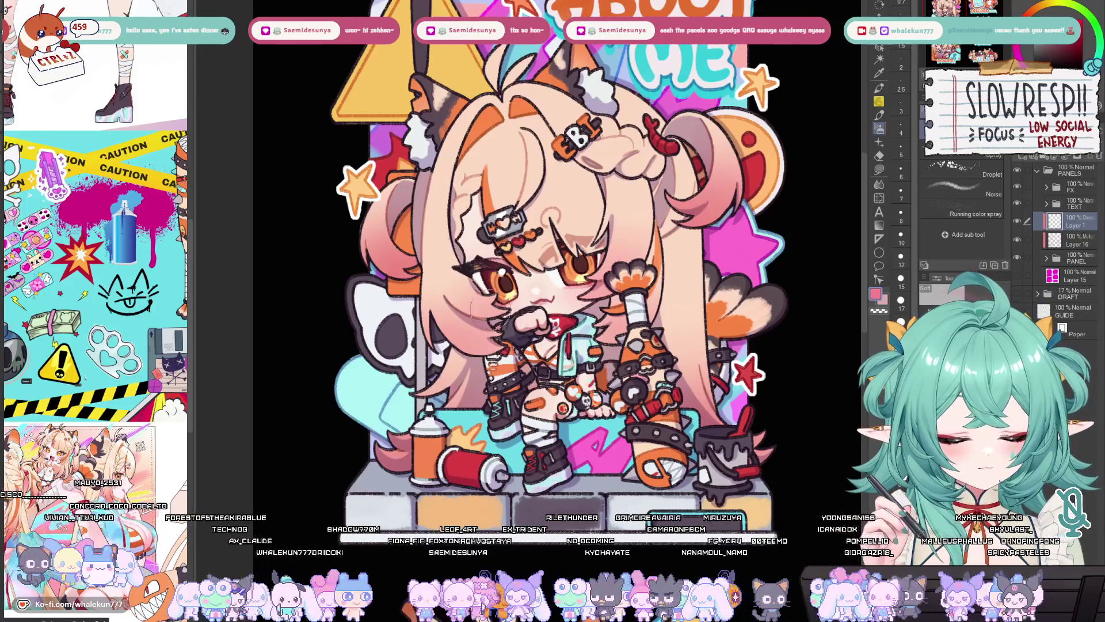
scroll(576, 259, "down", 3)
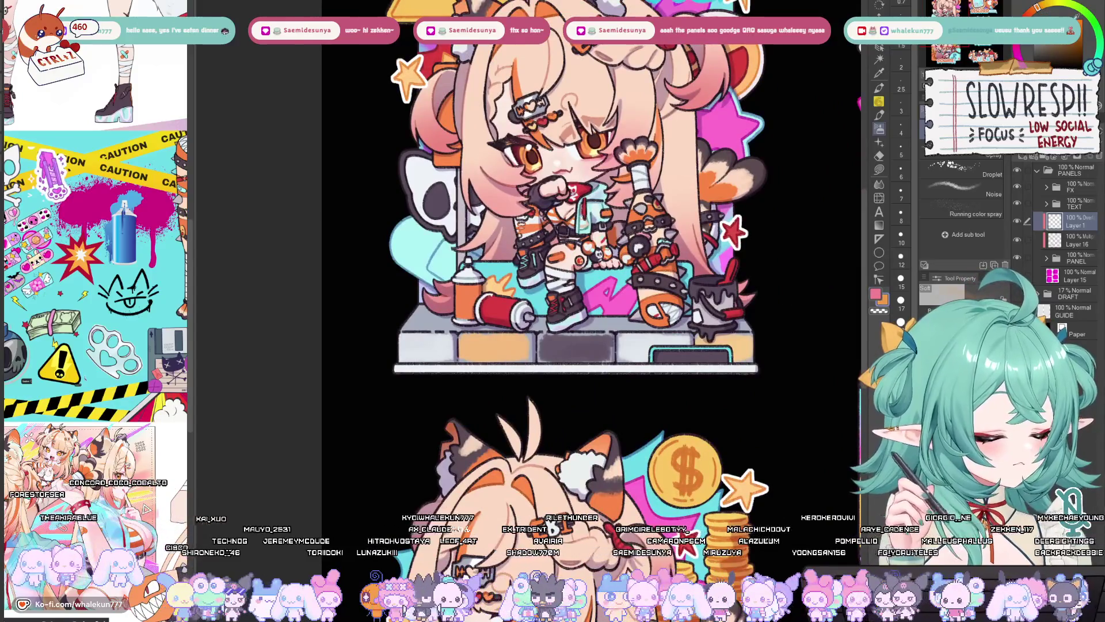
scroll(576, 259, "up", 2)
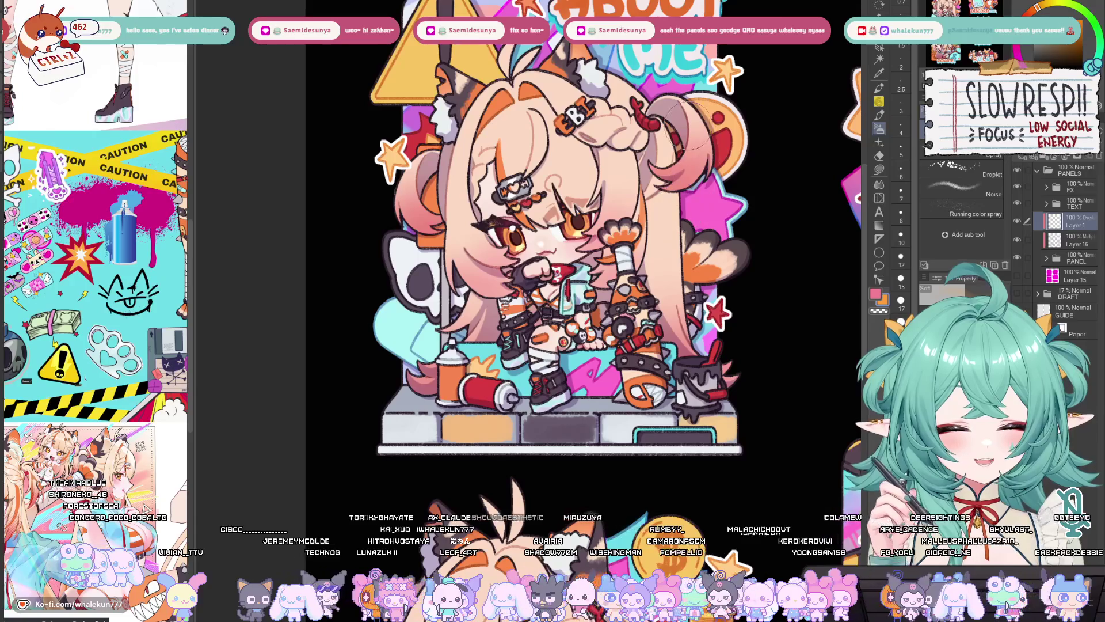
scroll(685, 166, "up", 2)
mouse_move(771, 485)
left_mouse_down()
mouse_move(759, 469)
mouse_move(720, 159)
left_mouse_up()
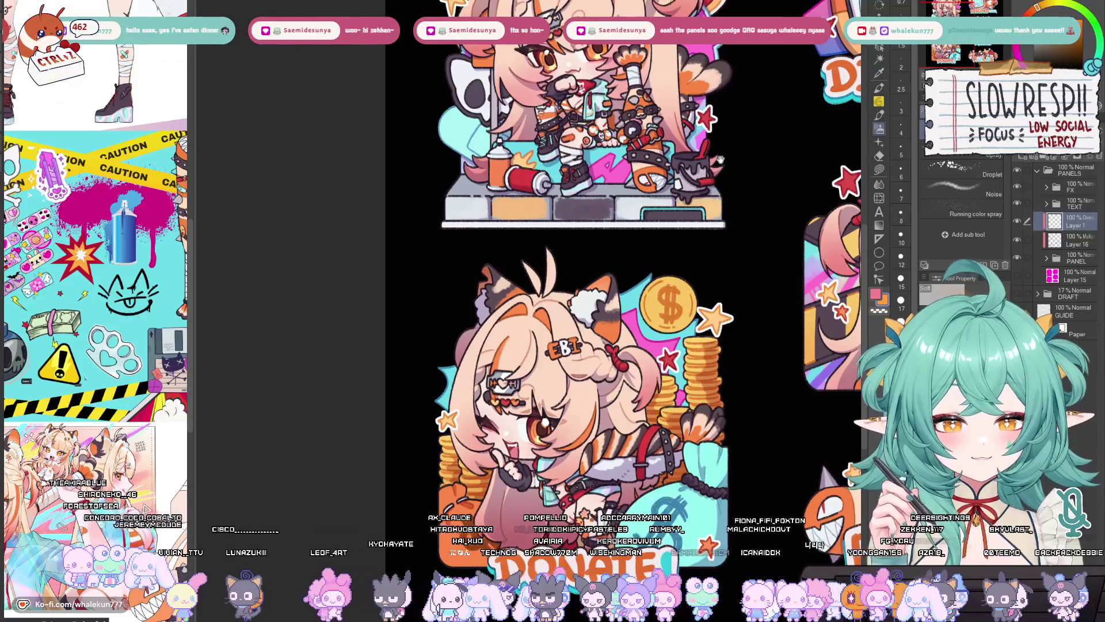
scroll(720, 160, "up", 2)
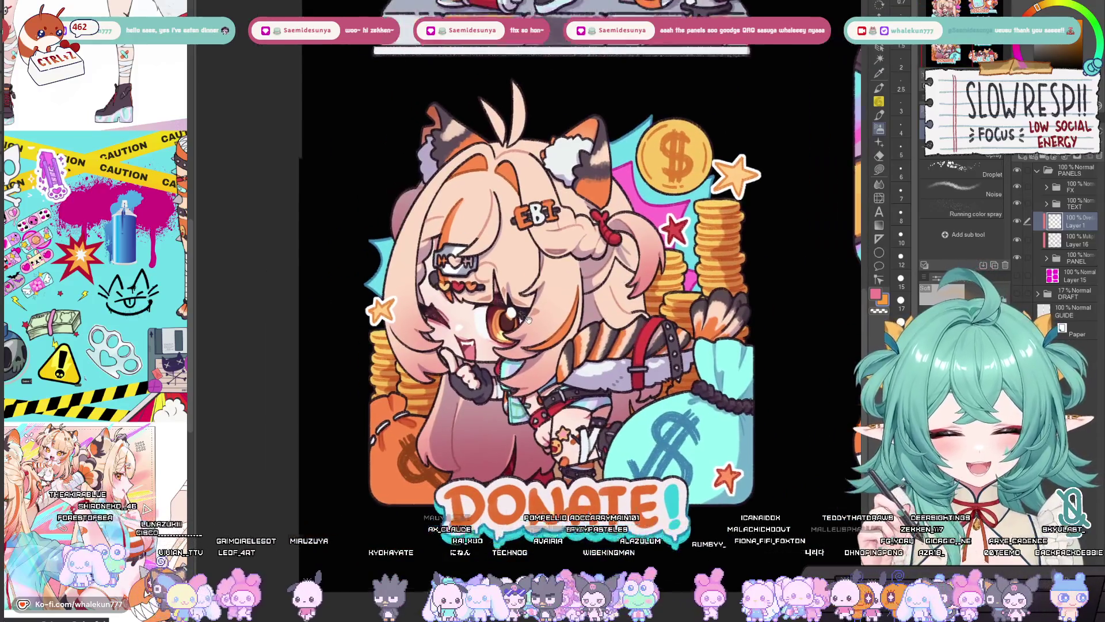
left_click_drag(528, 320, 551, 320)
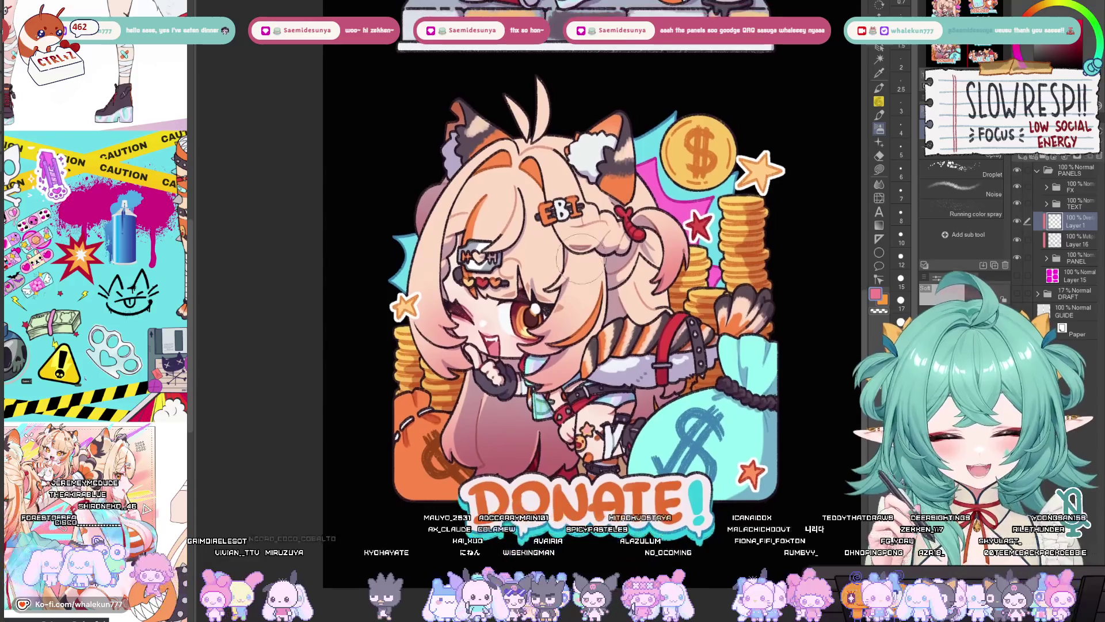
scroll(673, 245, "down", 2)
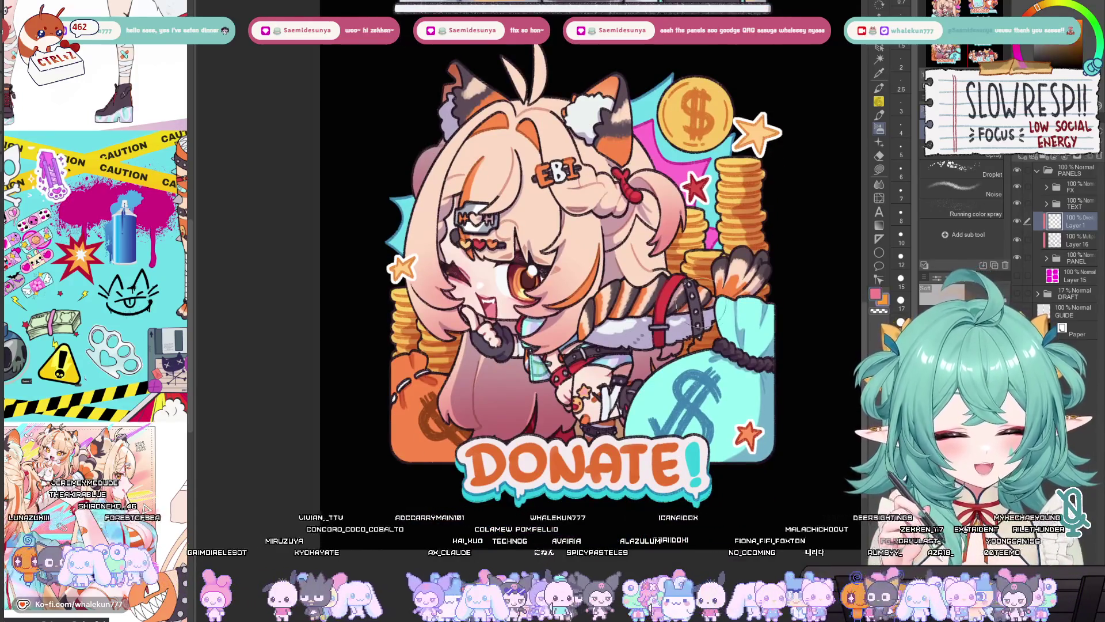
scroll(617, 348, "up", 5)
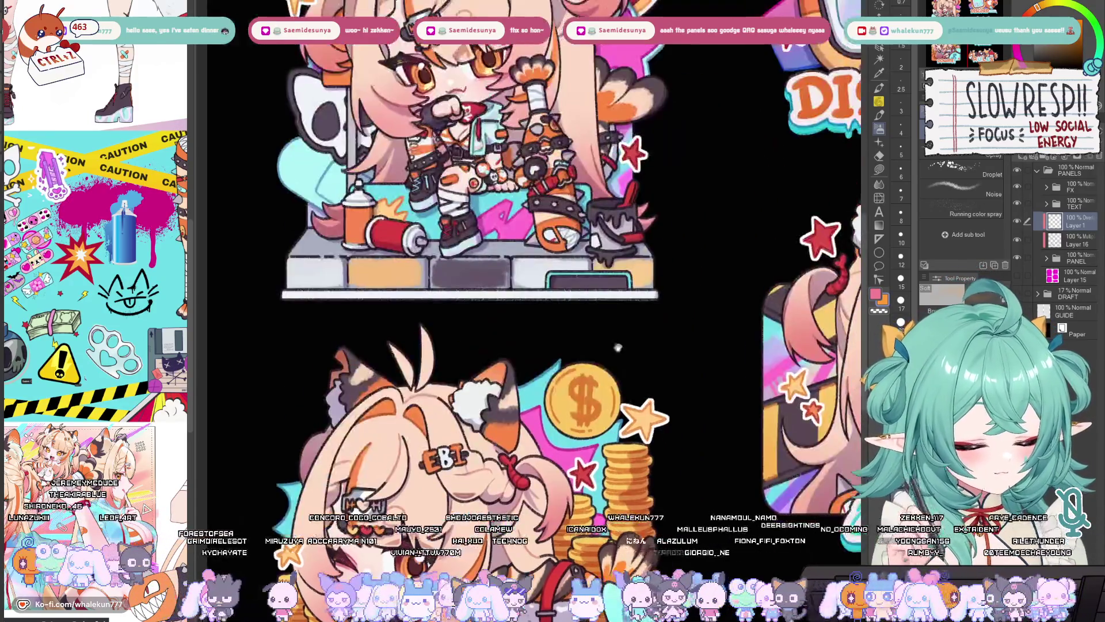
scroll(617, 348, "up", 2)
scroll(617, 348, "down", 3)
scroll(617, 347, "up", 2)
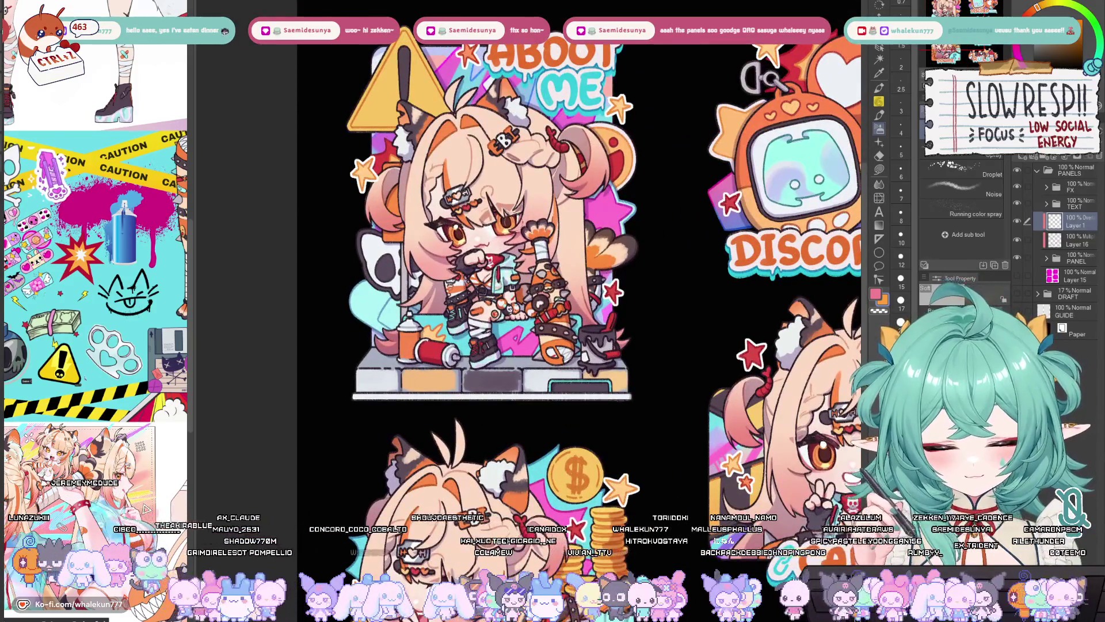
scroll(506, 337, "down", 1)
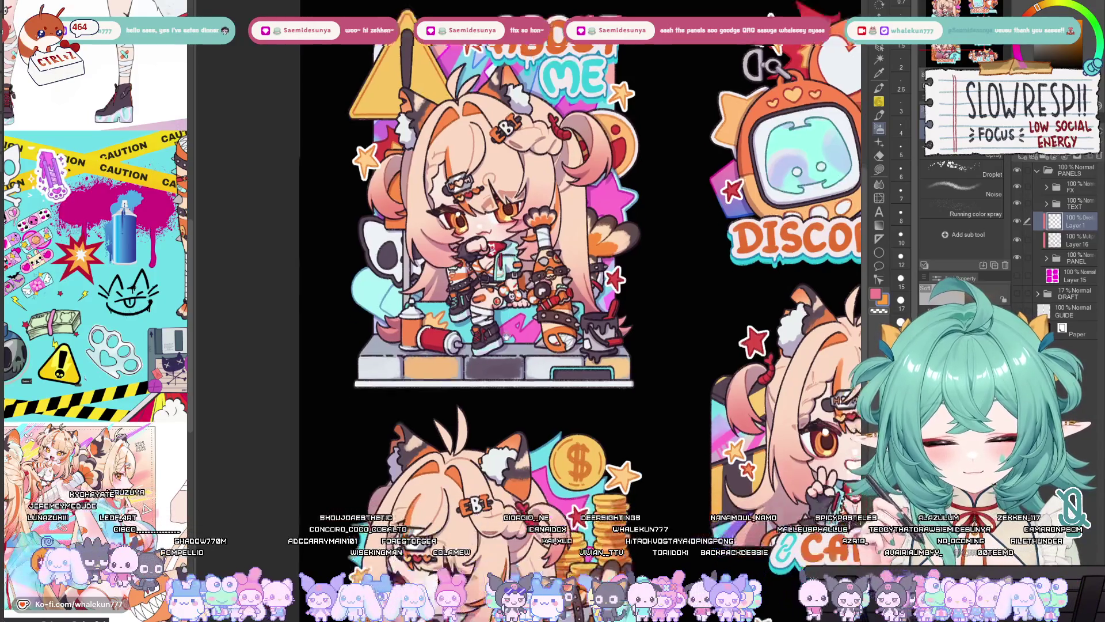
scroll(506, 337, "down", 5)
scroll(505, 341, "down", 1)
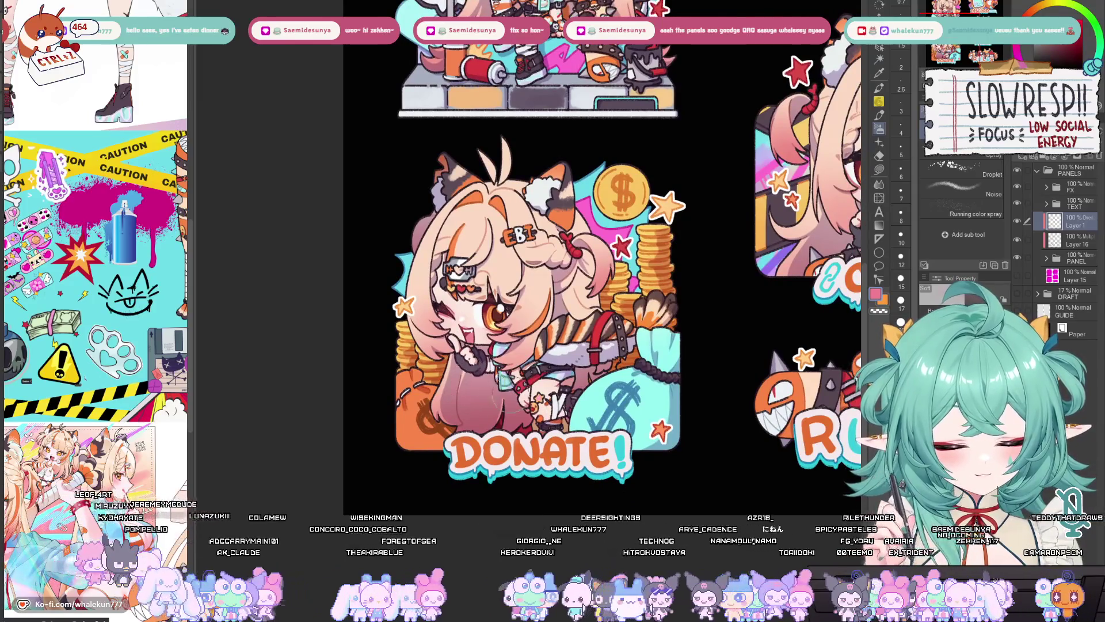
left_click_drag(732, 317, 461, 467)
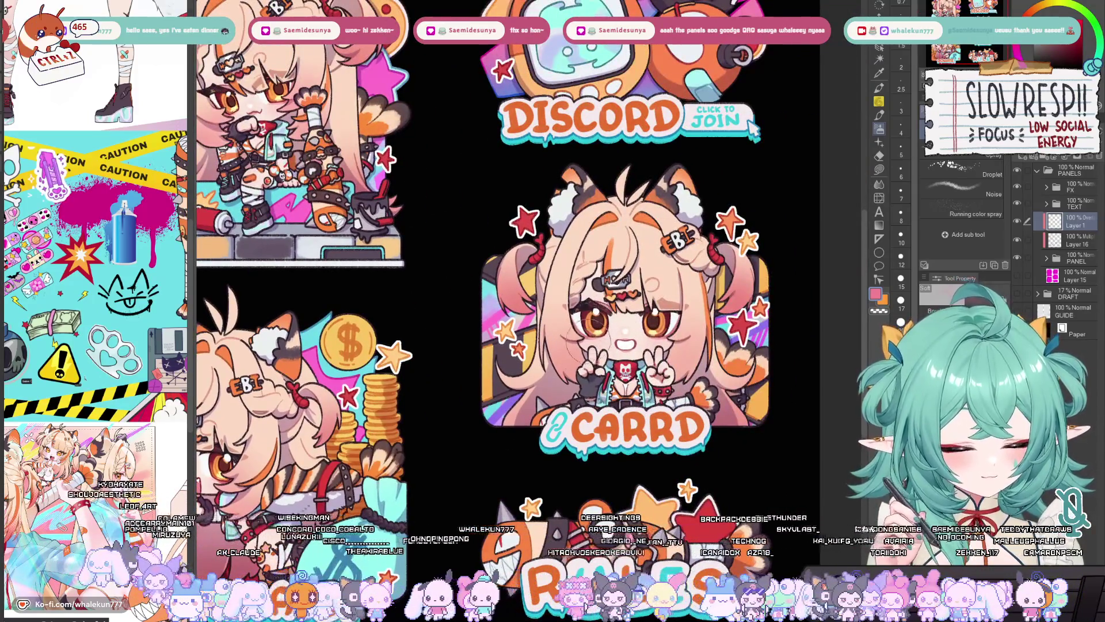
Step: Centre the Carrd panel in view and mirror-check it before returning to the Airbrush
mouse_move(687, 341)
left_mouse_down()
mouse_move(673, 330)
mouse_move(661, 351)
left_mouse_up()
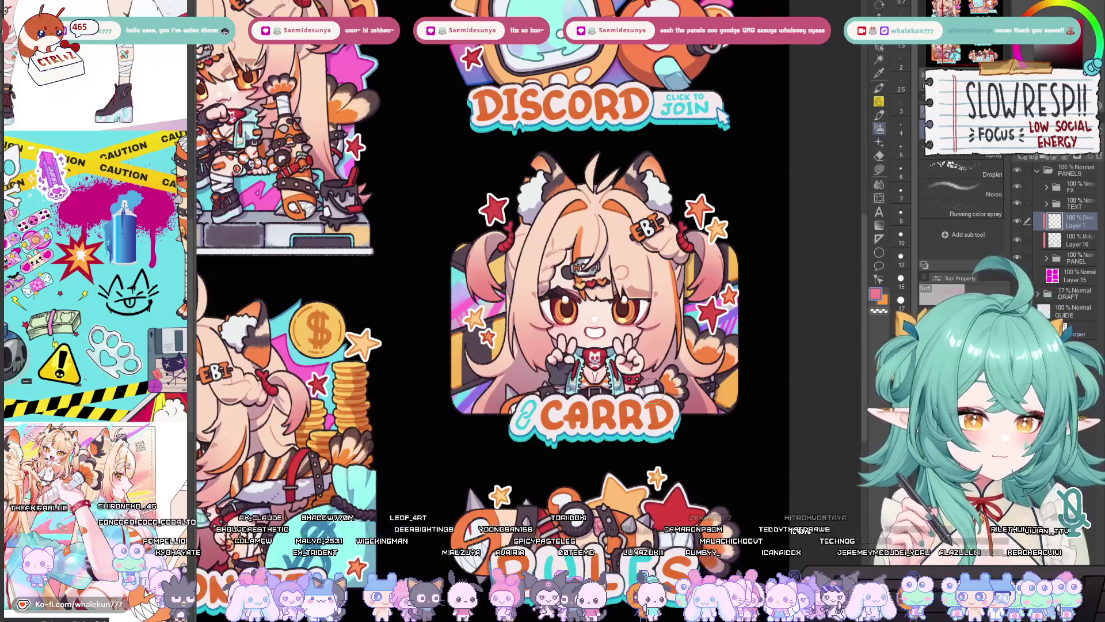
left_click_drag(598, 259, 618, 233)
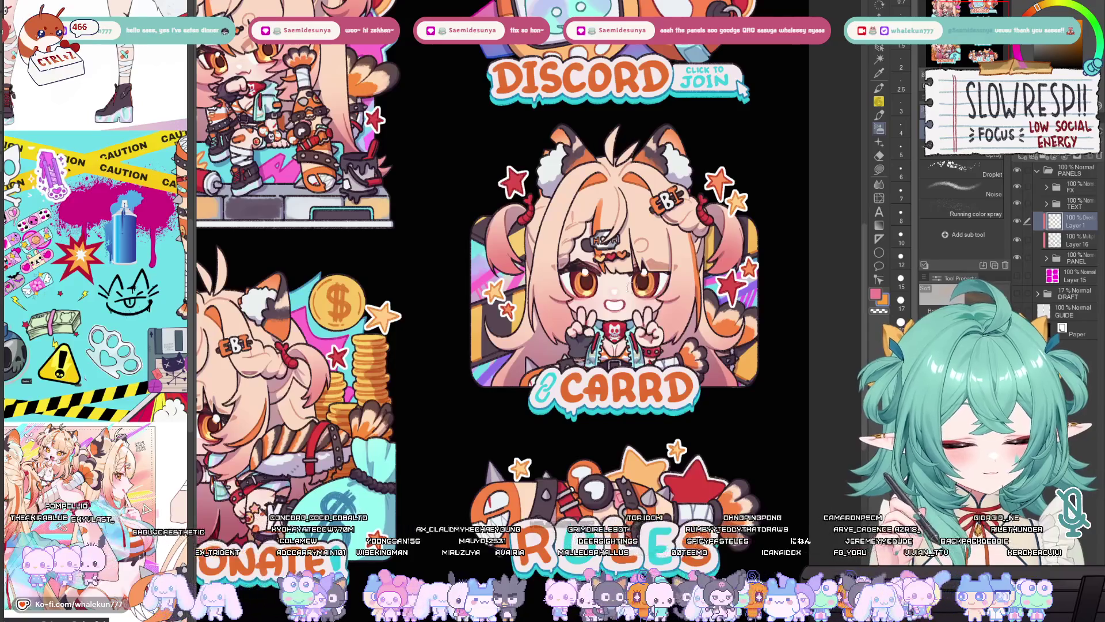
left_click_drag(671, 275, 669, 260)
key("h")
key("h")
key("/")
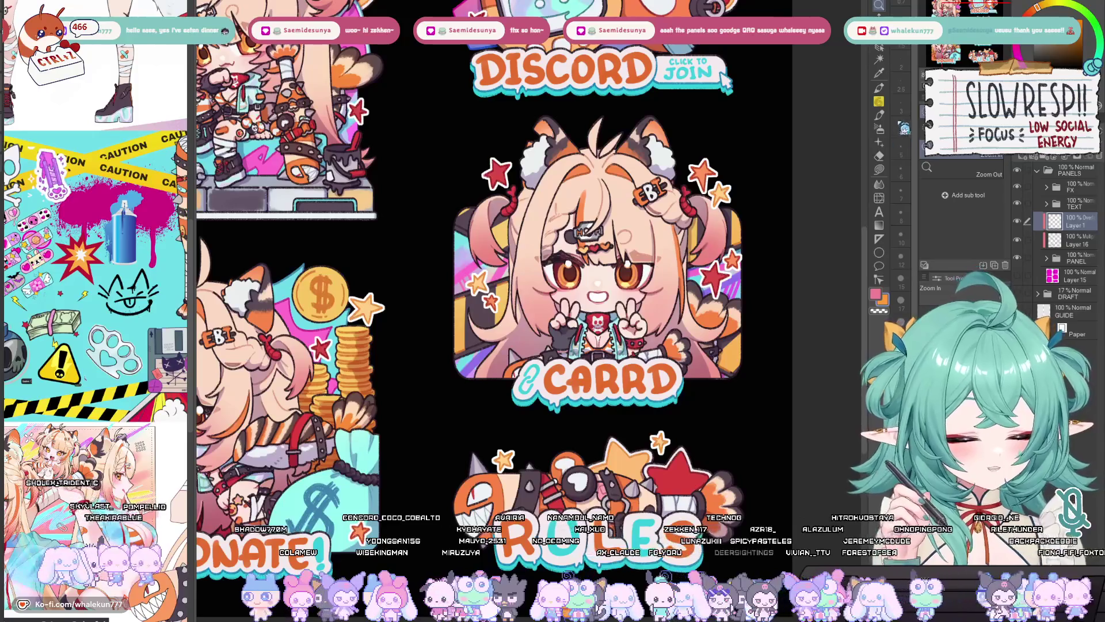
key("b")
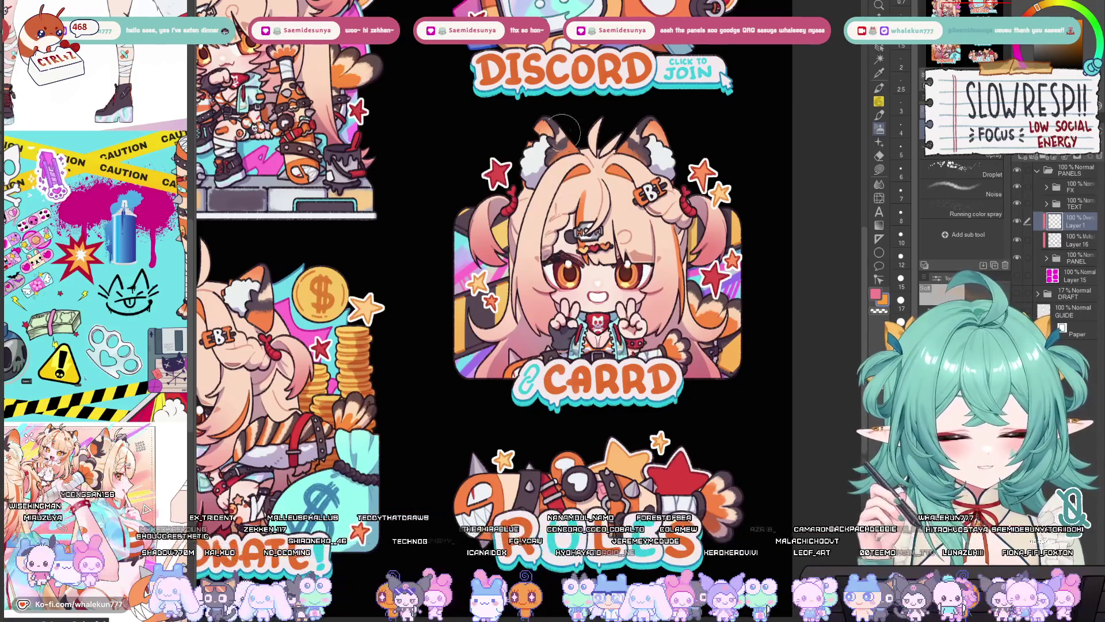
left_click_drag(686, 136, 826, 101)
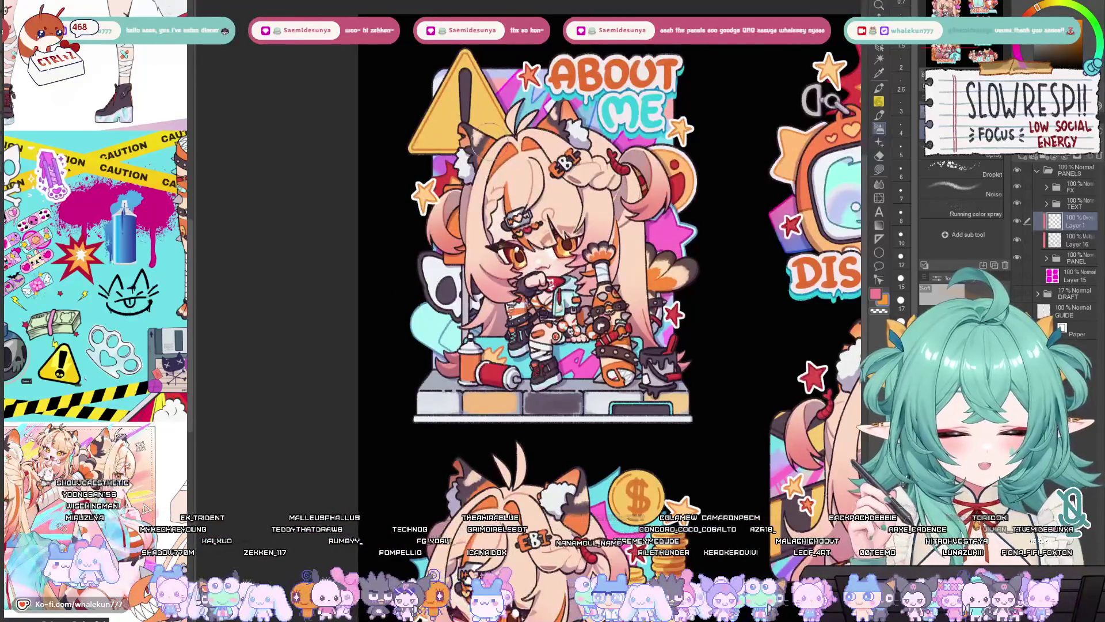
scroll(567, 122, "down", 5)
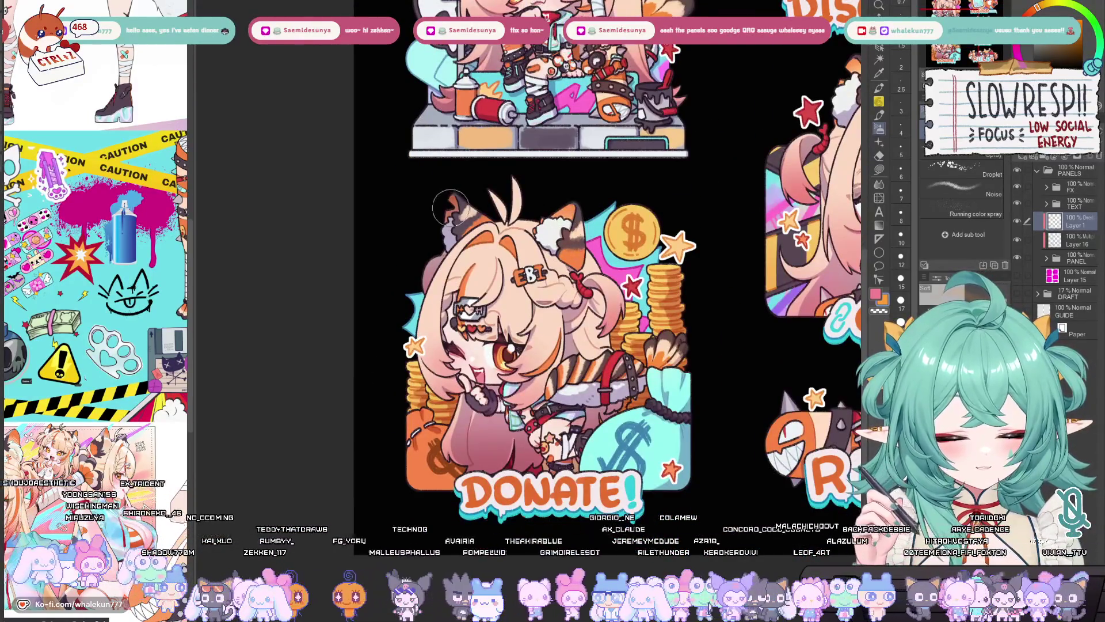
left_click_drag(748, 202, 431, 305)
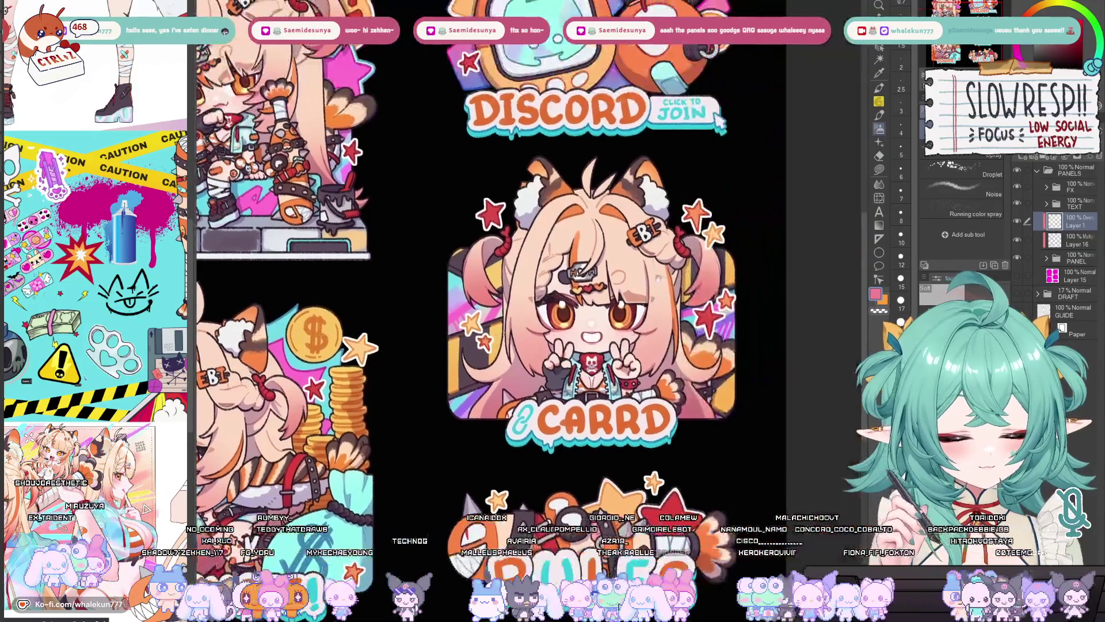
scroll(524, 224, "up", 3)
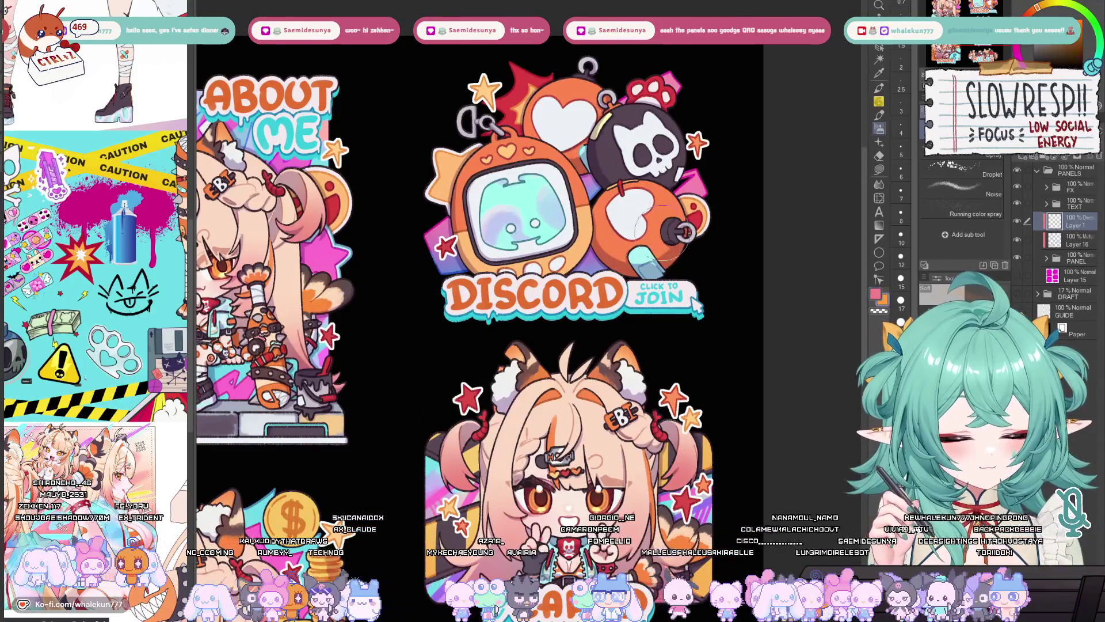
mouse_move(609, 518)
left_mouse_down()
mouse_move(568, 236)
mouse_move(574, 277)
left_mouse_up()
scroll(569, 238, "down", 2)
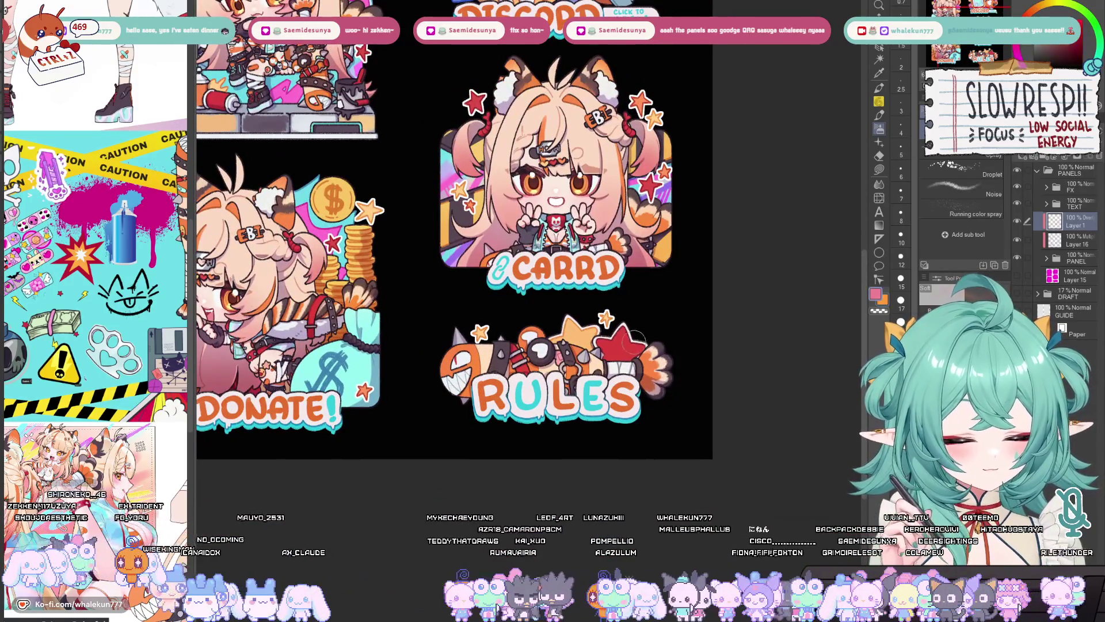
left_click_drag(627, 339, 662, 362)
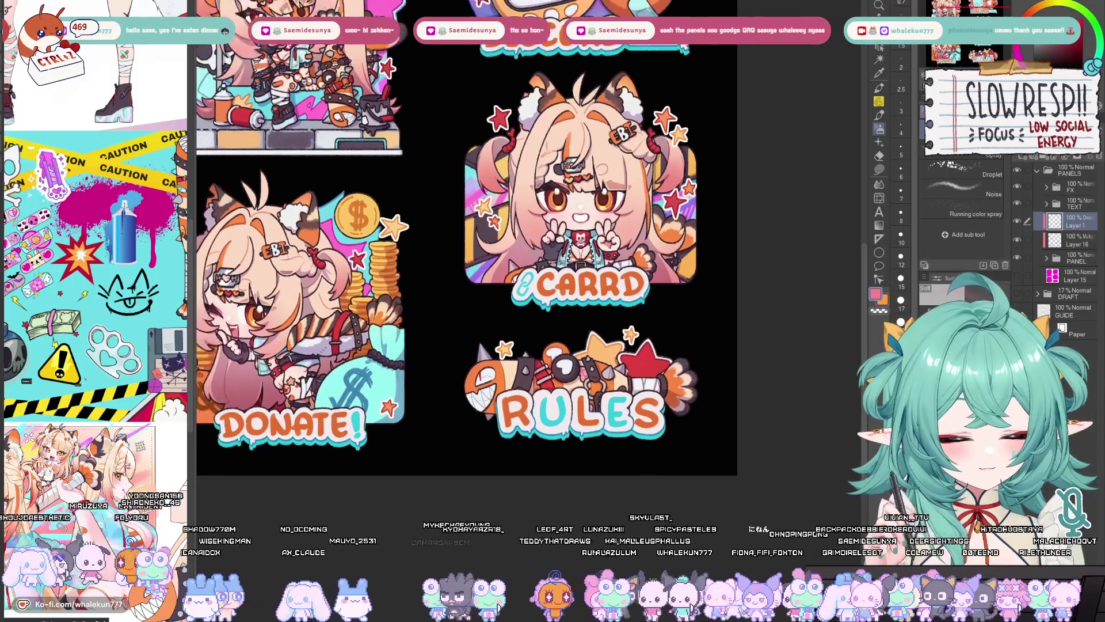
mouse_move(576, 351)
left_mouse_down()
mouse_move(682, 386)
mouse_move(617, 479)
left_mouse_up()
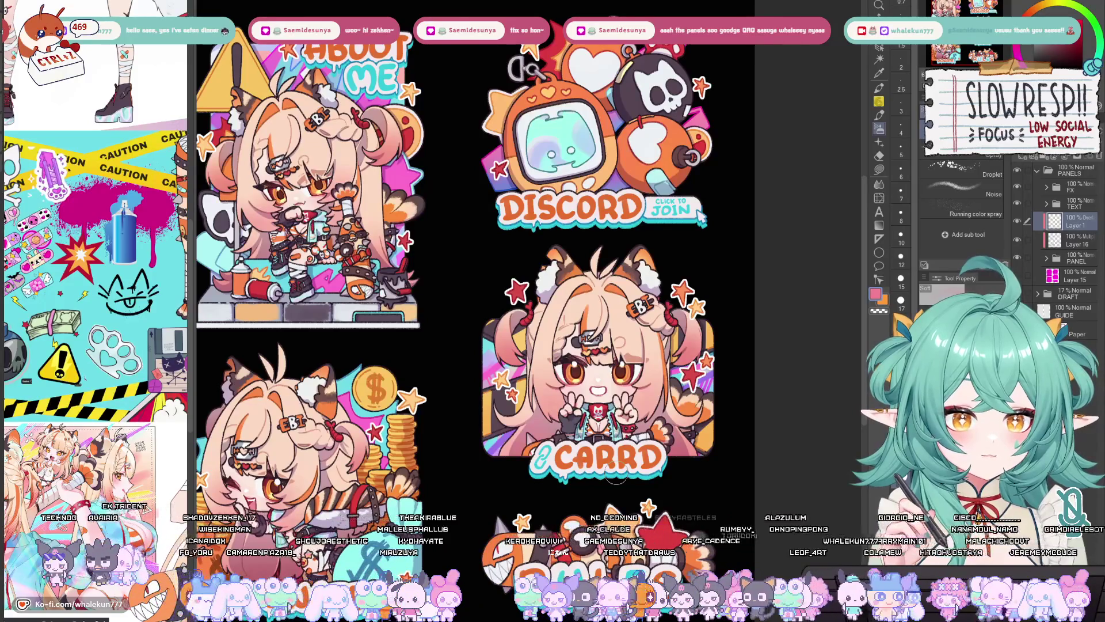
left_click_drag(616, 471, 593, 514)
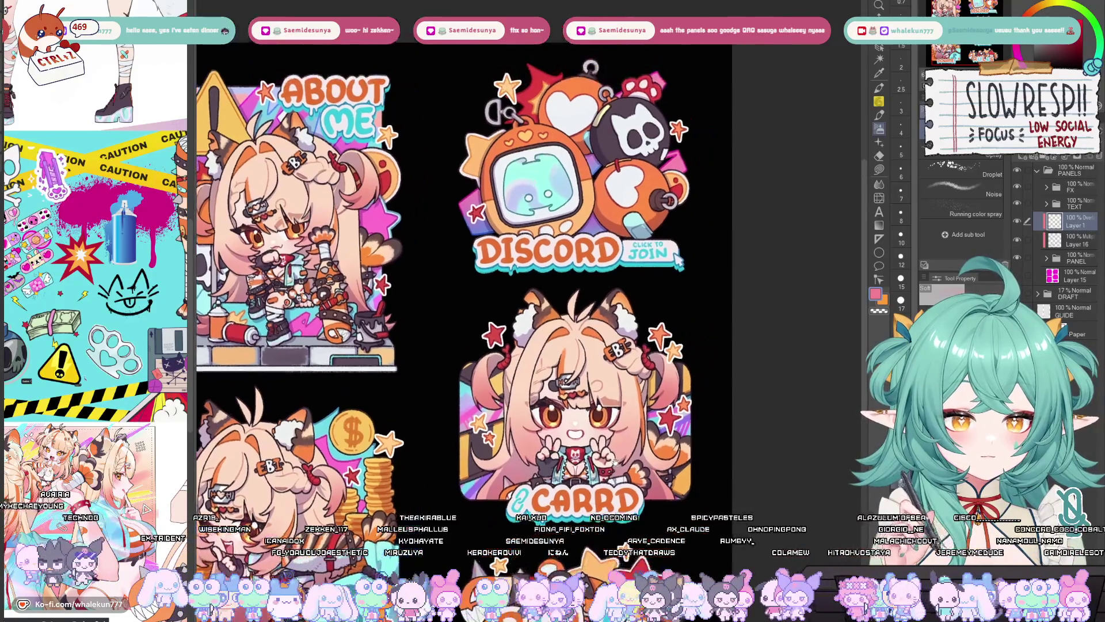
Step: Pick light blue and airbrush a soft glow onto the Discord TV screen
key("h")
key("h")
left_click_drag(678, 261, 662, 345)
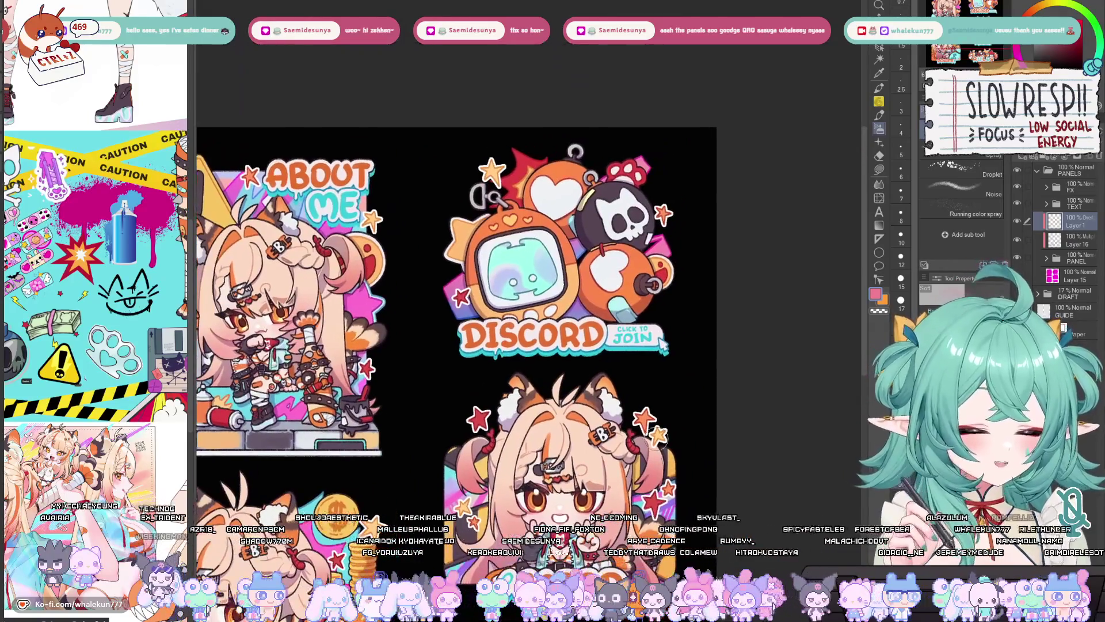
left_click(662, 344, "alt")
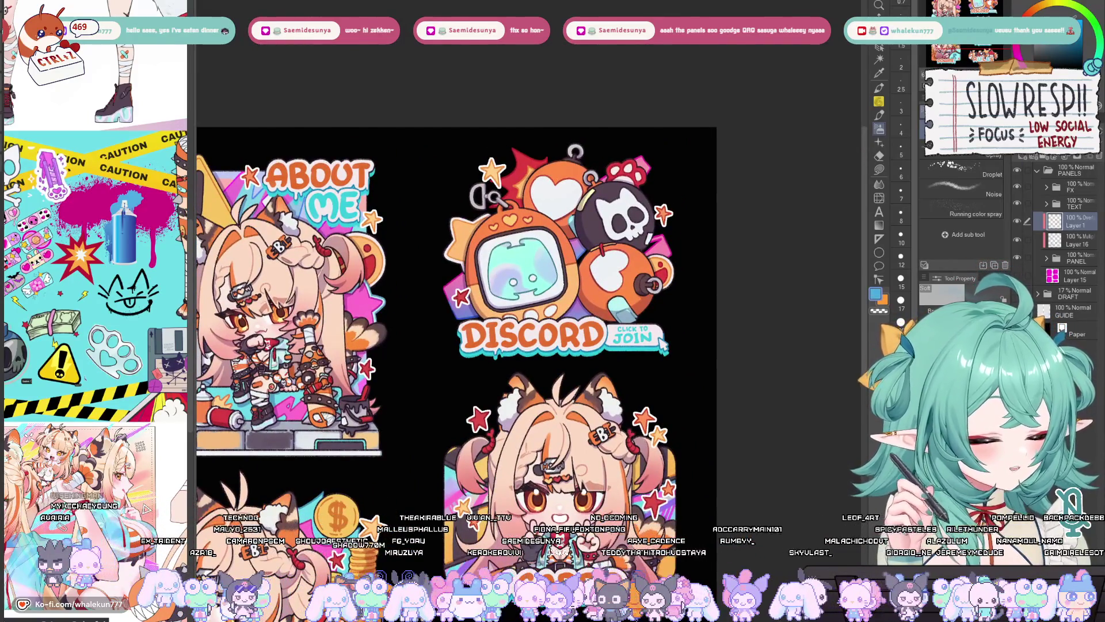
left_click_drag(662, 344, 678, 382)
mouse_move(517, 299)
left_mouse_down()
mouse_move(535, 316)
mouse_move(541, 299)
mouse_move(532, 313)
left_mouse_up()
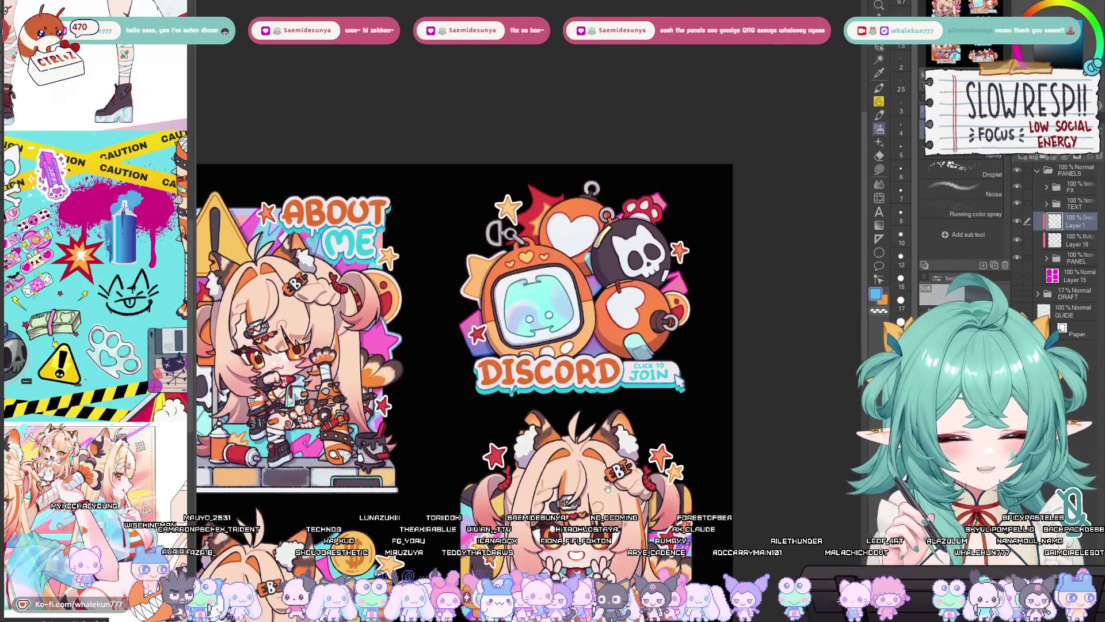
Step: Reframe the Discord and Carrd panels and set Layer 3's blend mode to Screen
scroll(616, 314, "down", 2)
scroll(673, 322, "up", 3)
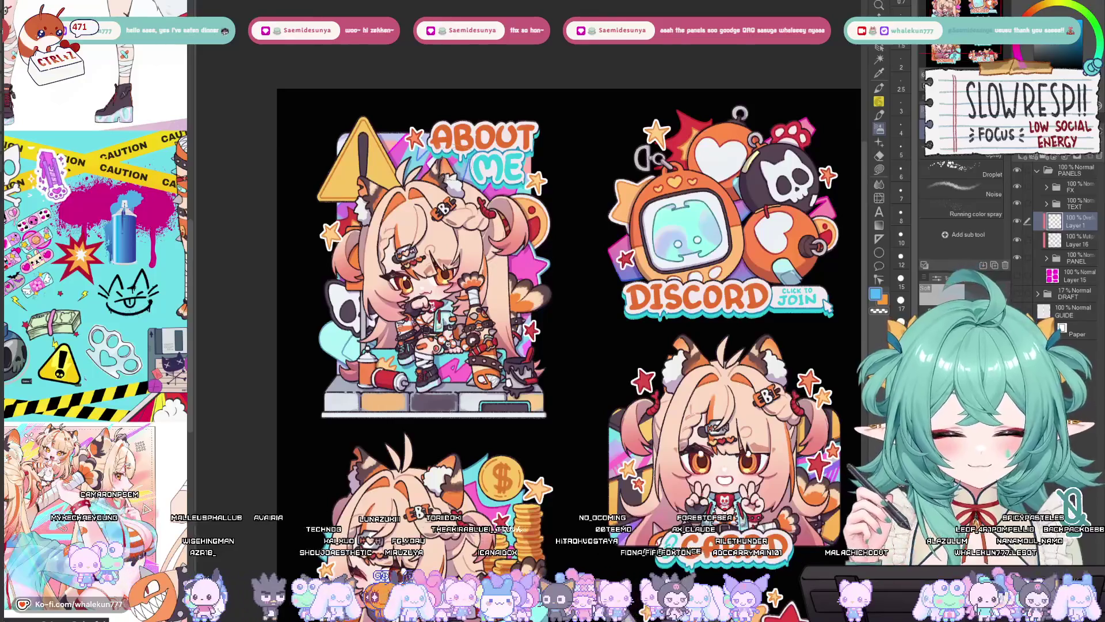
mouse_move(569, 242)
left_mouse_down()
mouse_move(547, 254)
mouse_move(569, 142)
left_mouse_up()
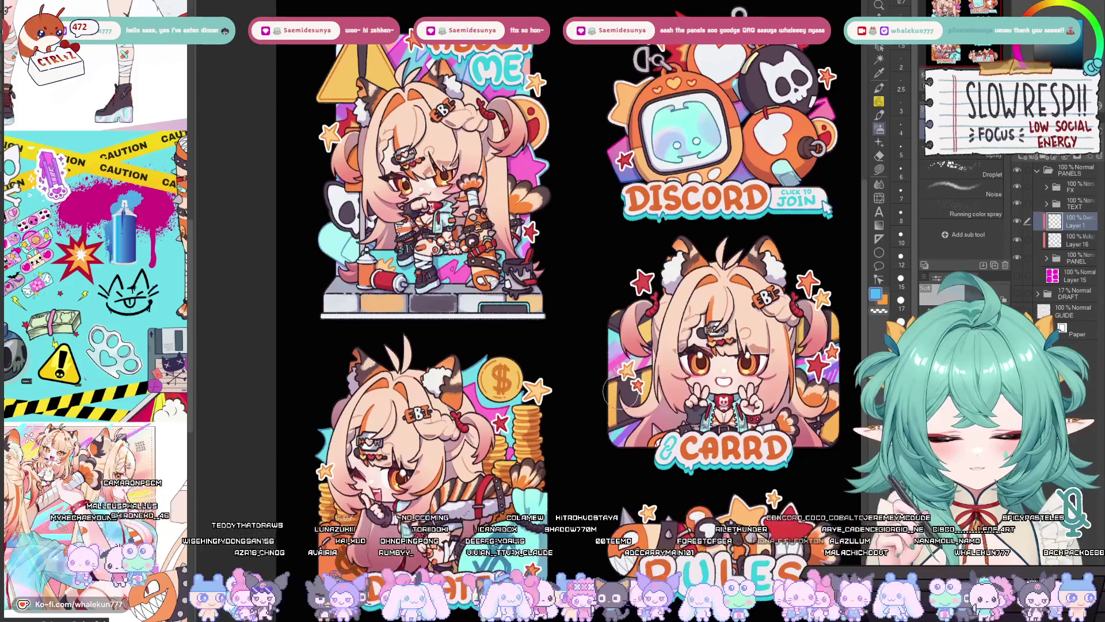
mouse_move(538, 385)
left_mouse_down()
mouse_move(503, 308)
mouse_move(529, 422)
left_mouse_up()
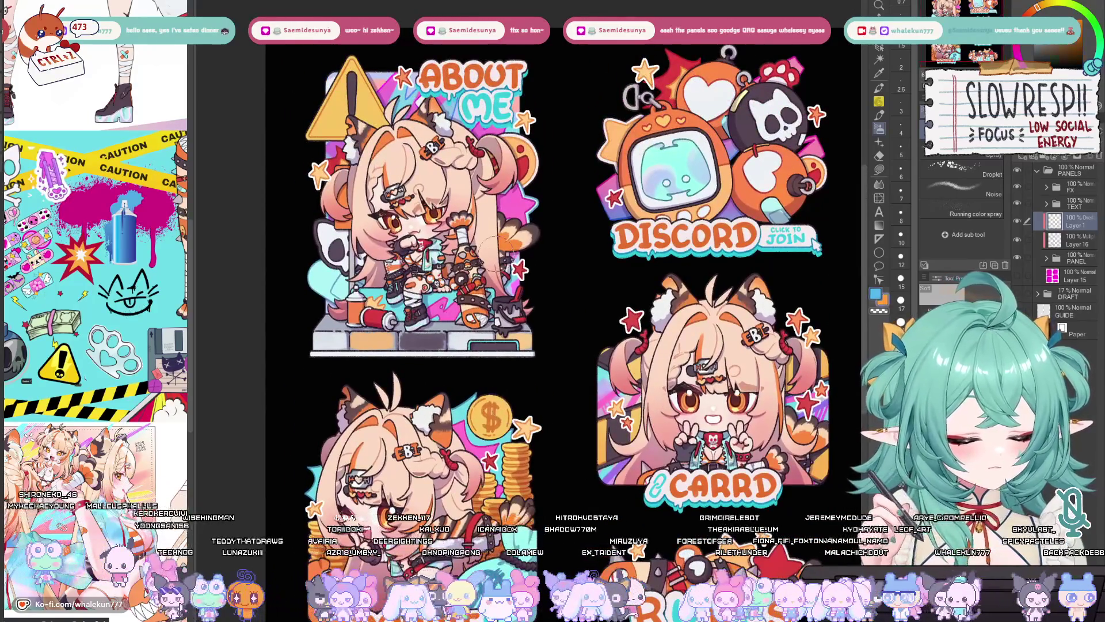
scroll(407, 257, "up", 3)
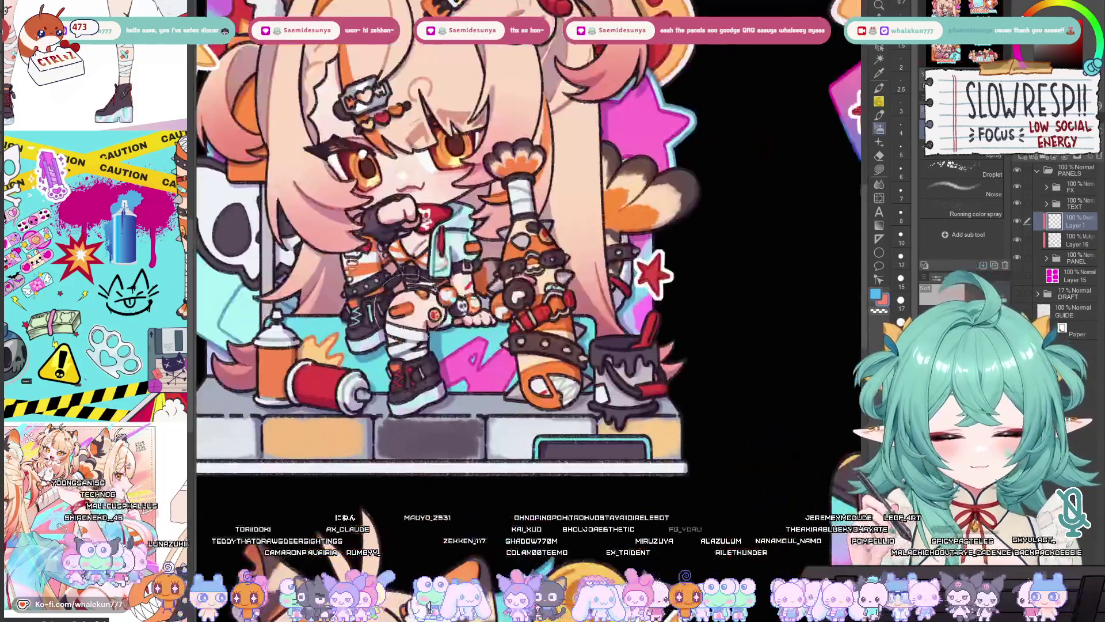
scroll(479, 252, "down", 2)
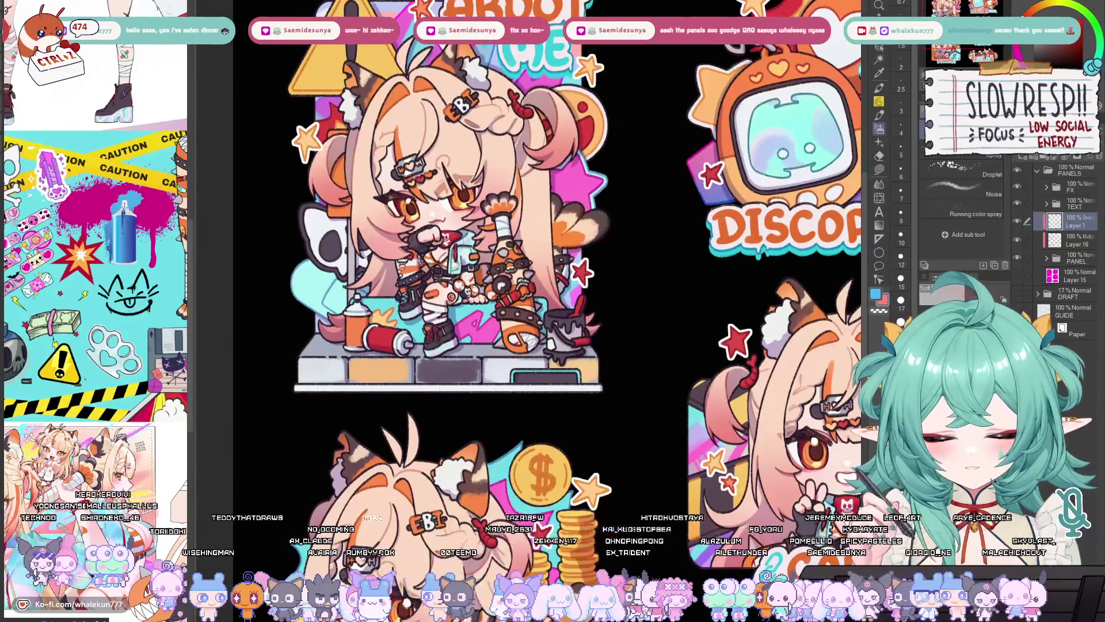
left_click_drag(518, 259, 351, 356)
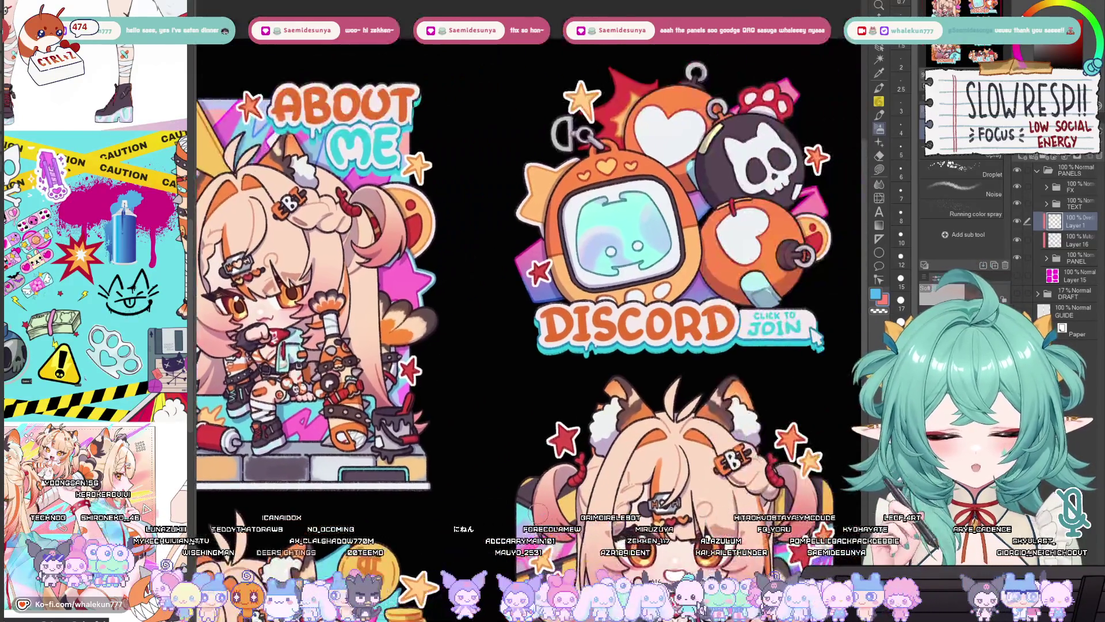
left_click_drag(518, 346, 498, 115)
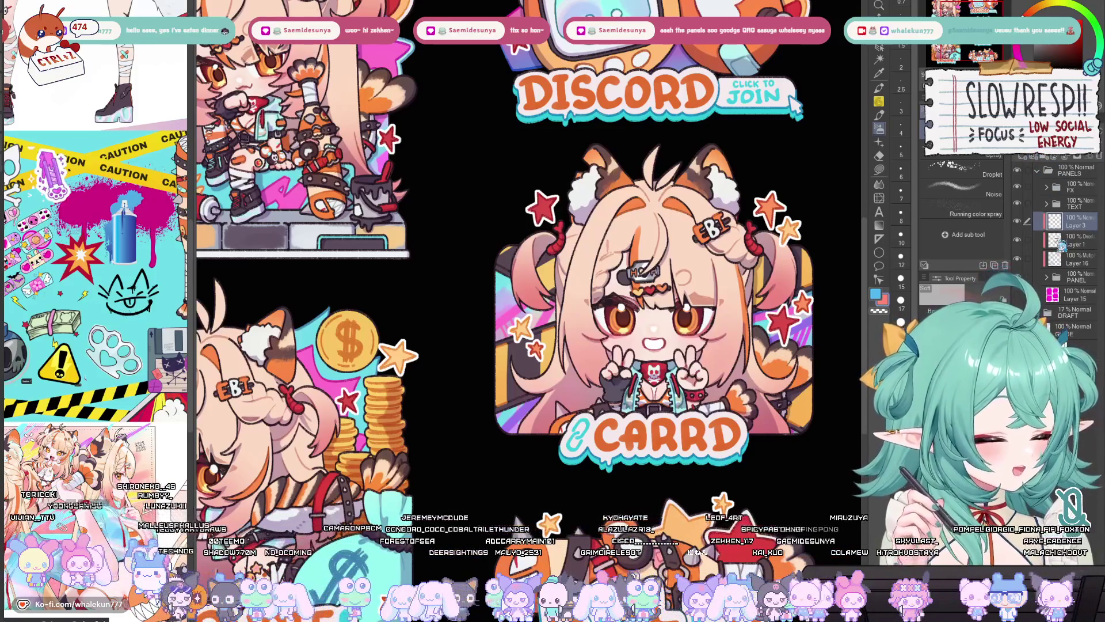
left_click(1059, 221)
key("p")
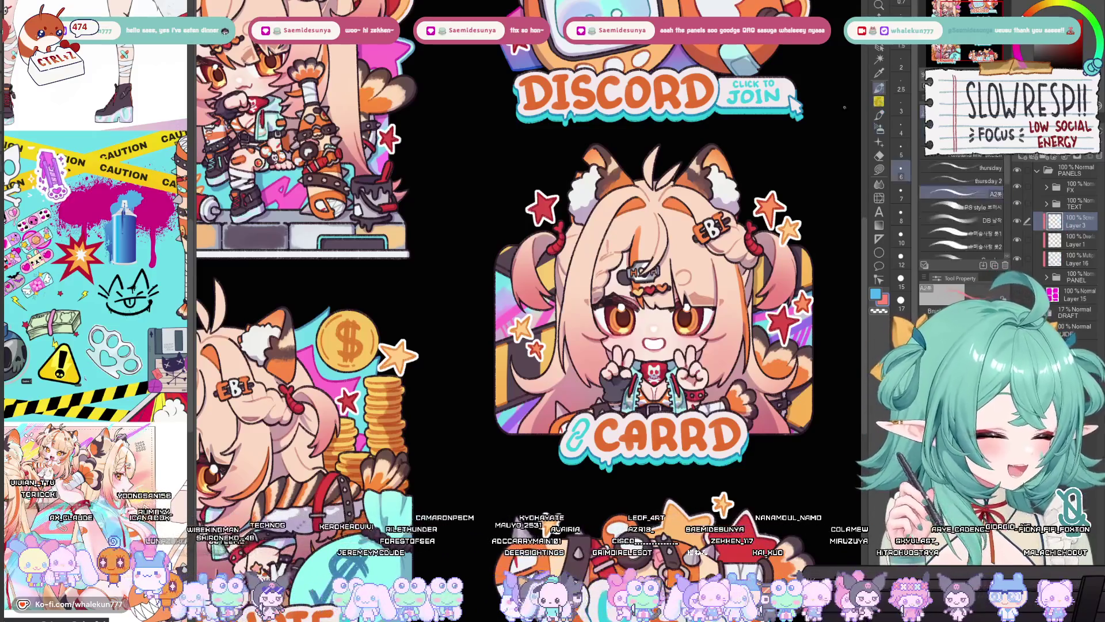
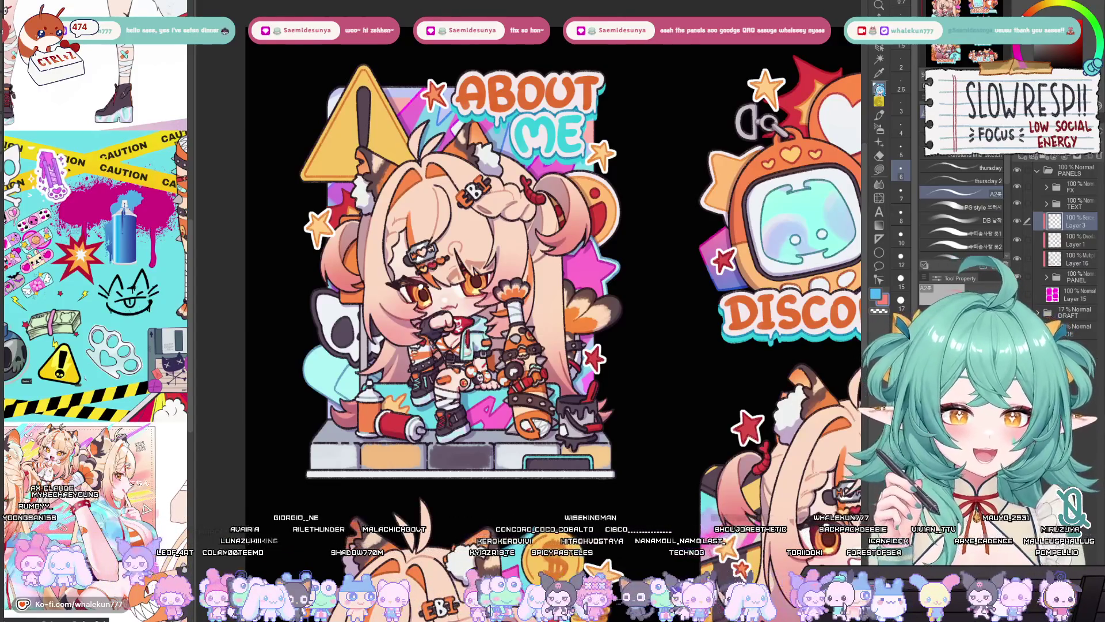
Step: Zoom in and dab small light highlights on the chibi's hair, resizing the brush as needed
scroll(507, 187, "up", 3)
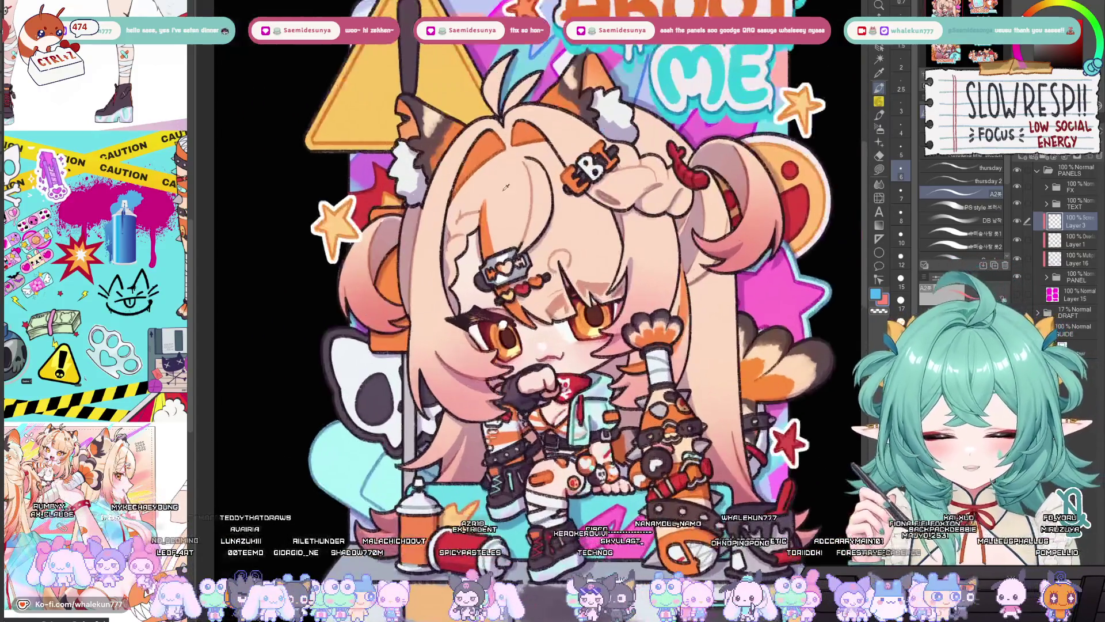
key("bracketright")
key("bracketright")
mouse_move(493, 189)
left_mouse_down()
mouse_move(494, 177)
mouse_move(500, 192)
mouse_move(521, 179)
mouse_move(508, 169)
mouse_move(510, 186)
left_mouse_up()
key("bracketleft")
key("bracketleft")
key("bracketleft")
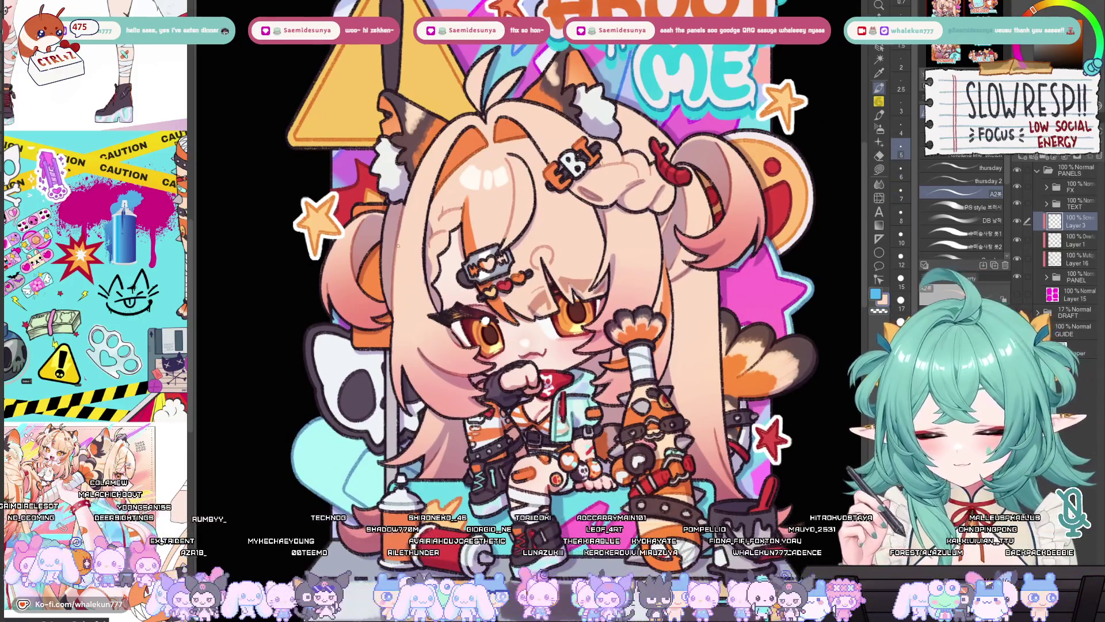
key("bracketleft")
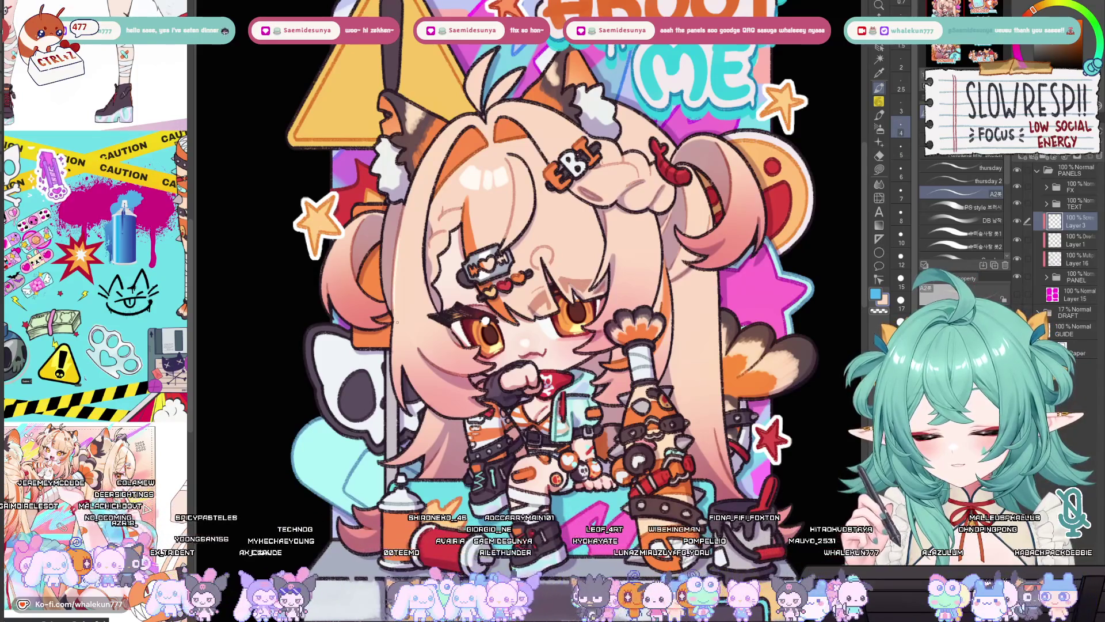
Step: Pan across the About Me panel, reset the canvas rotation upright and pick a smaller brush size
left_click_drag(431, 256, 407, 248)
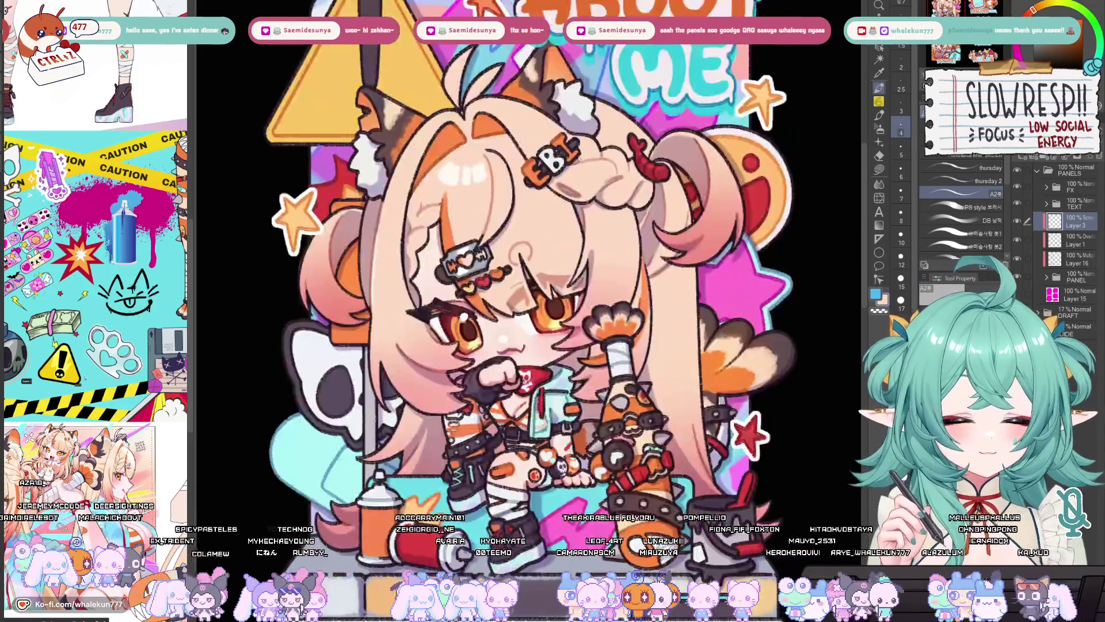
left_click_drag(510, 290, 619, 297)
key("bracketright")
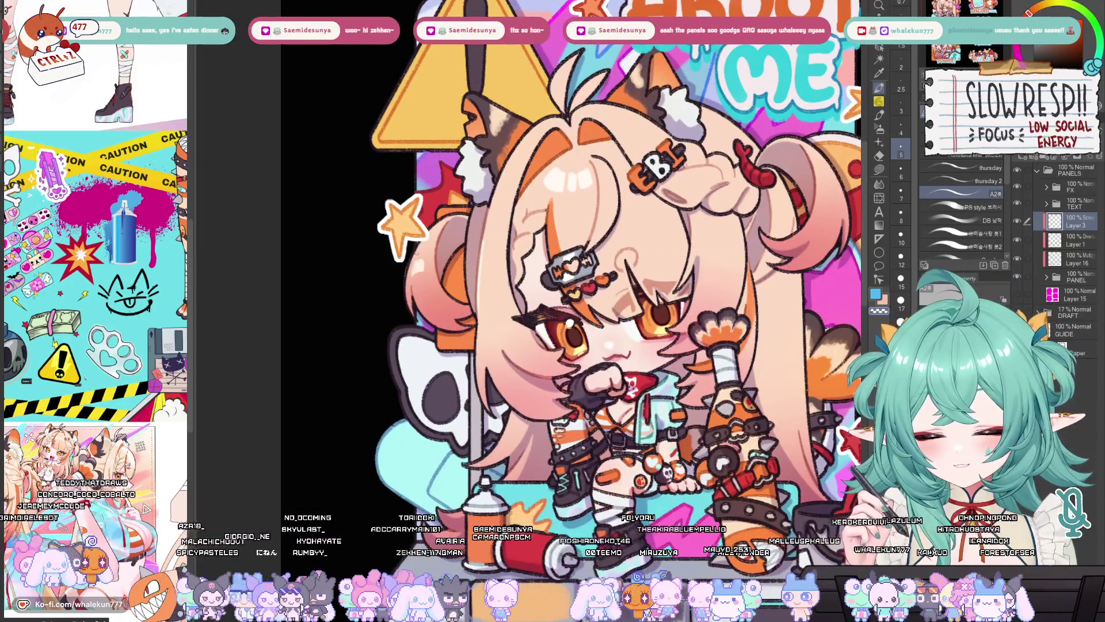
left_click_drag(609, 234, 757, 196)
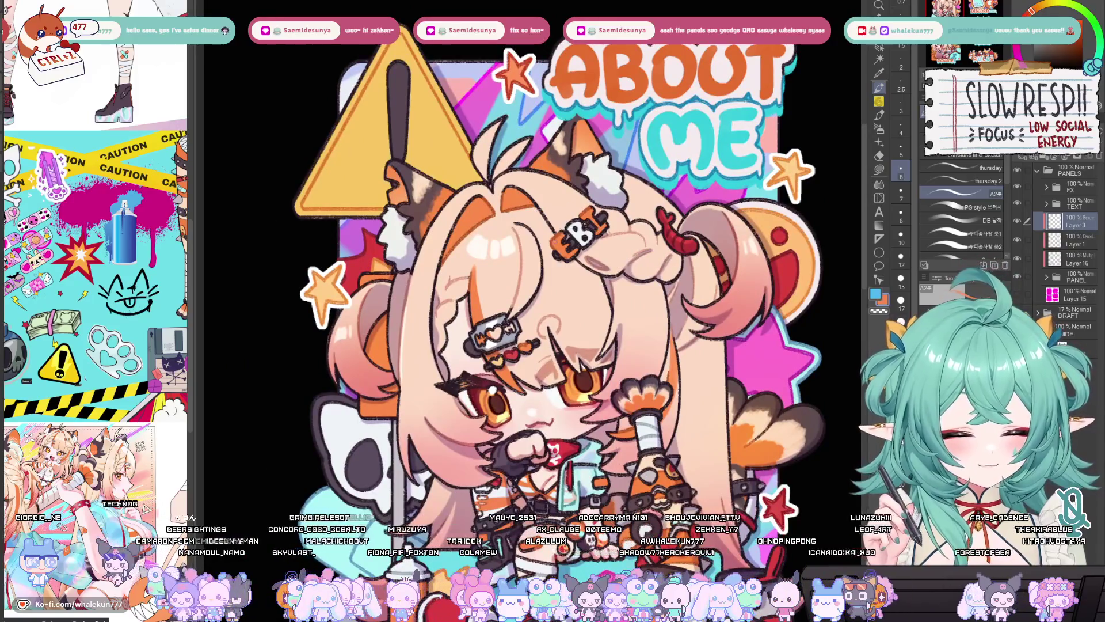
left_click(901, 128)
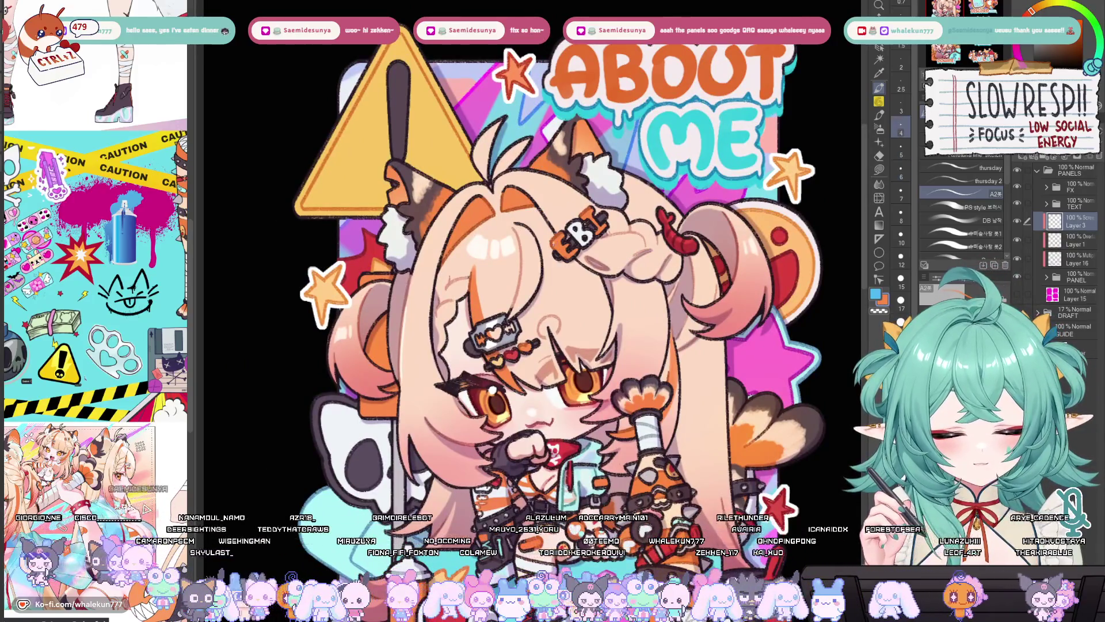
scroll(599, 344, "down", 1)
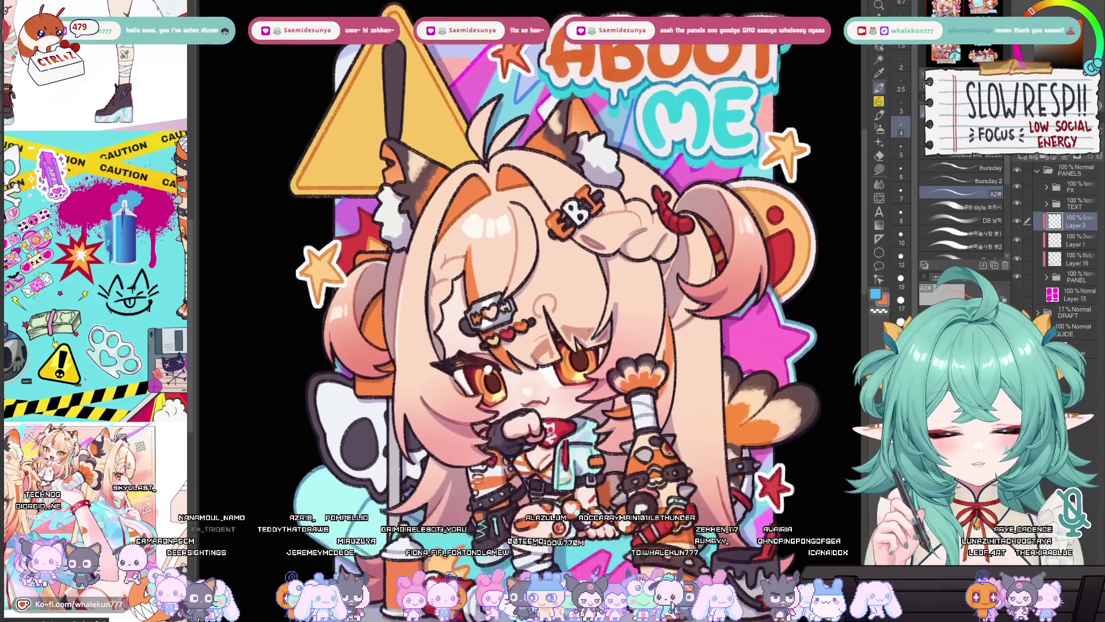
scroll(565, 288, "down", 1)
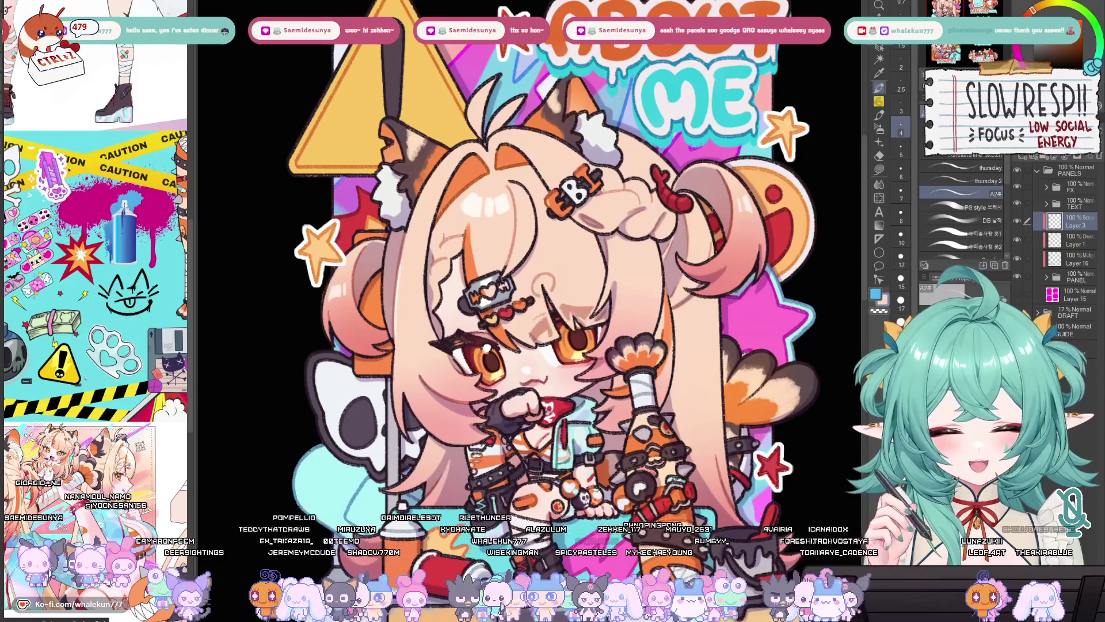
scroll(598, 325, "down", 5)
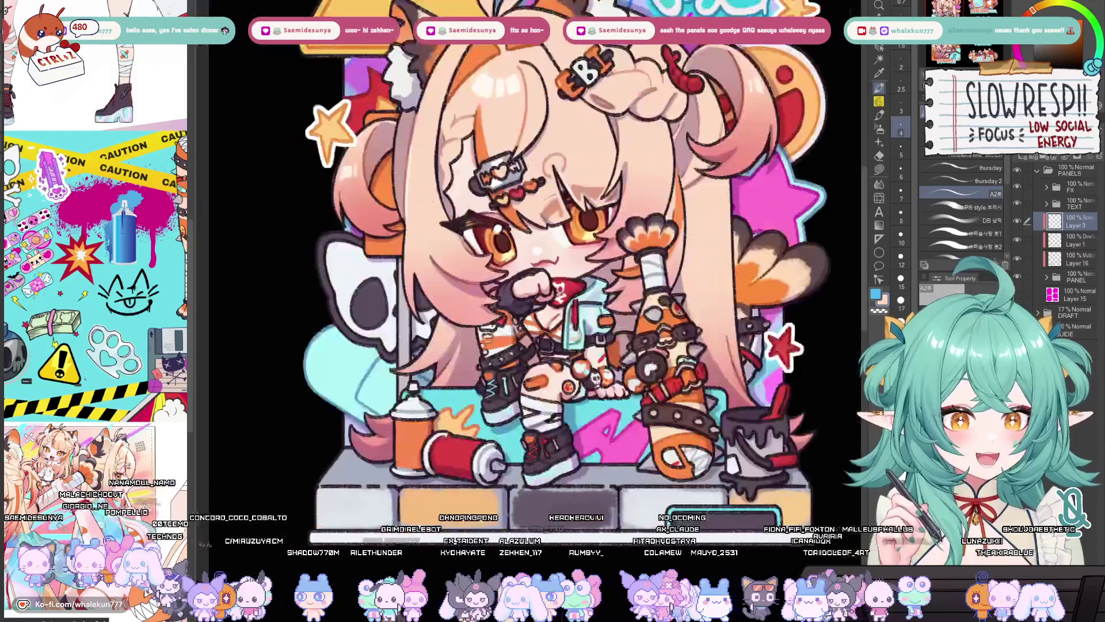
Step: Expand the PANEL folder in the Layers palette and select the LINE layer
scroll(656, 331, "up", 2)
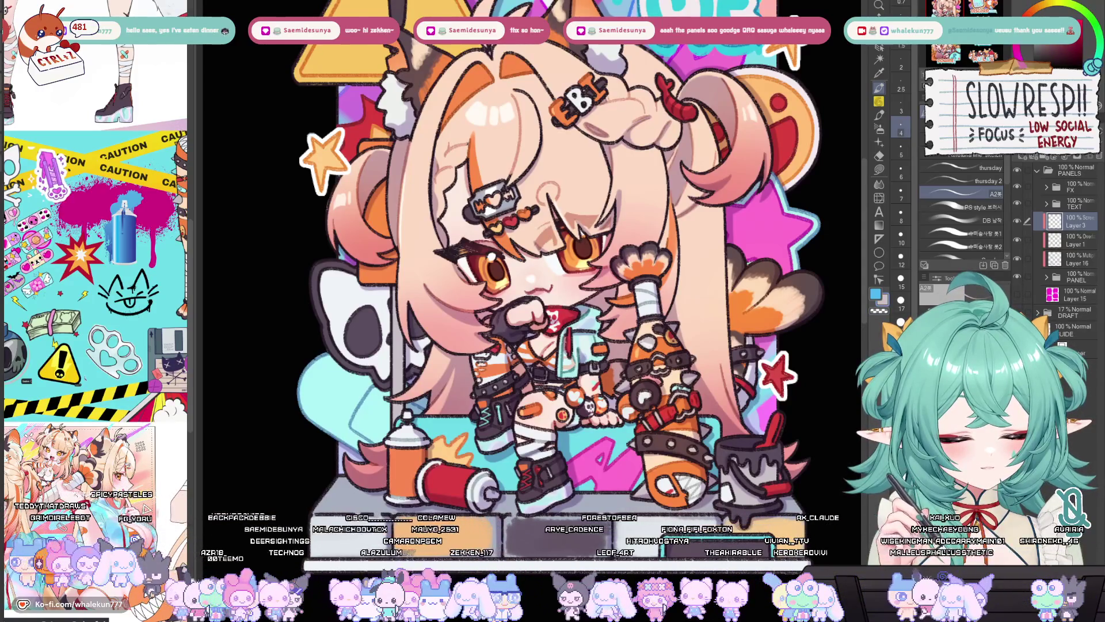
scroll(536, 248, "down", 1)
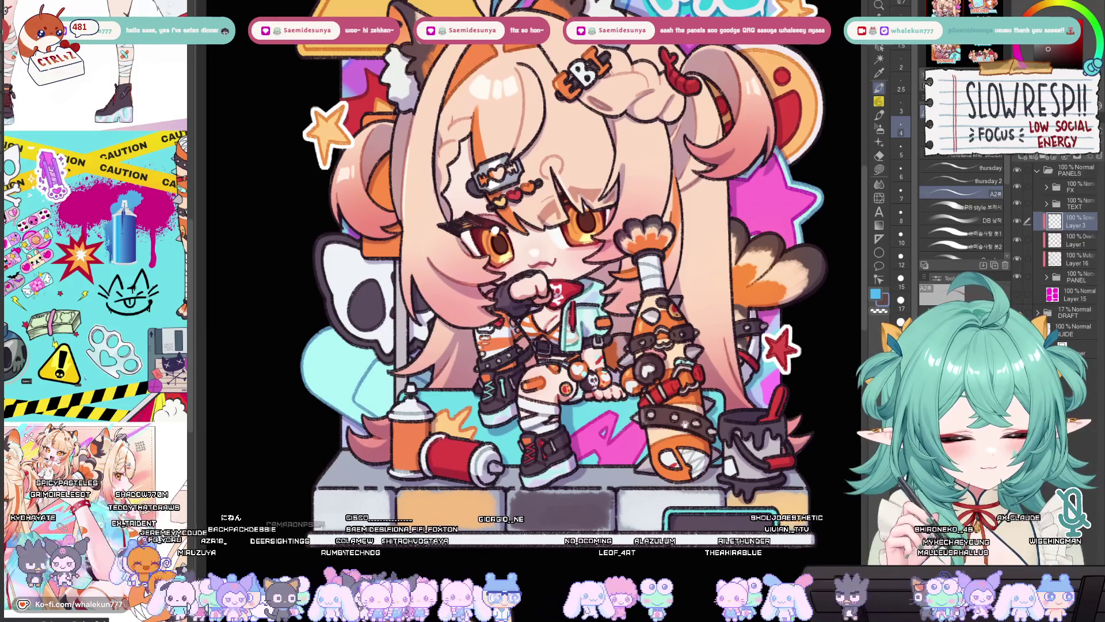
scroll(553, 259, "down", 4)
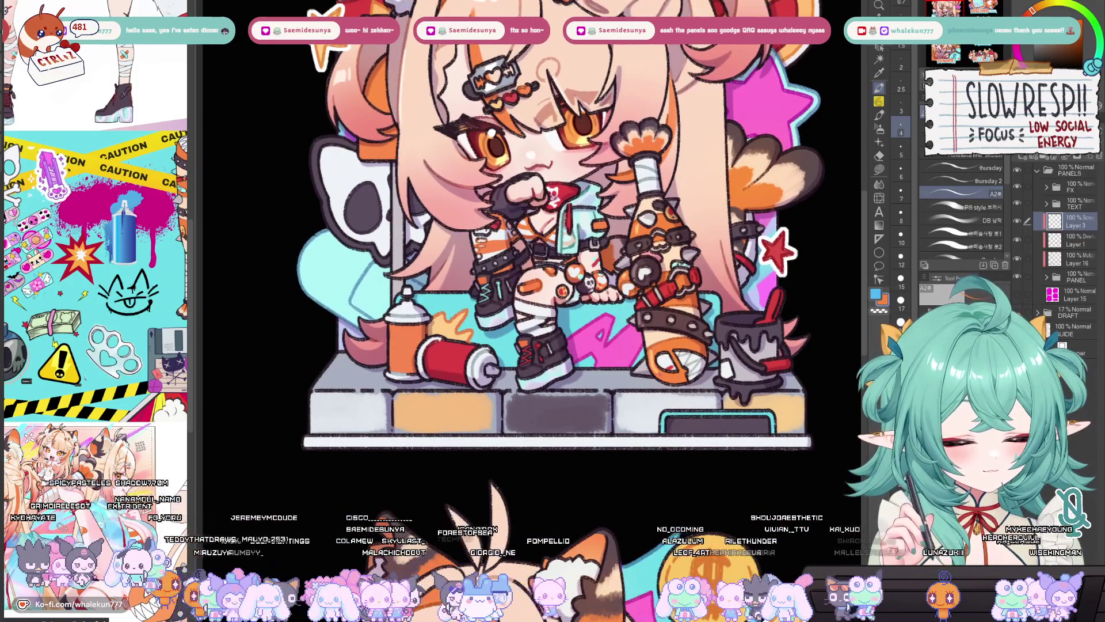
scroll(541, 231, "right", 2)
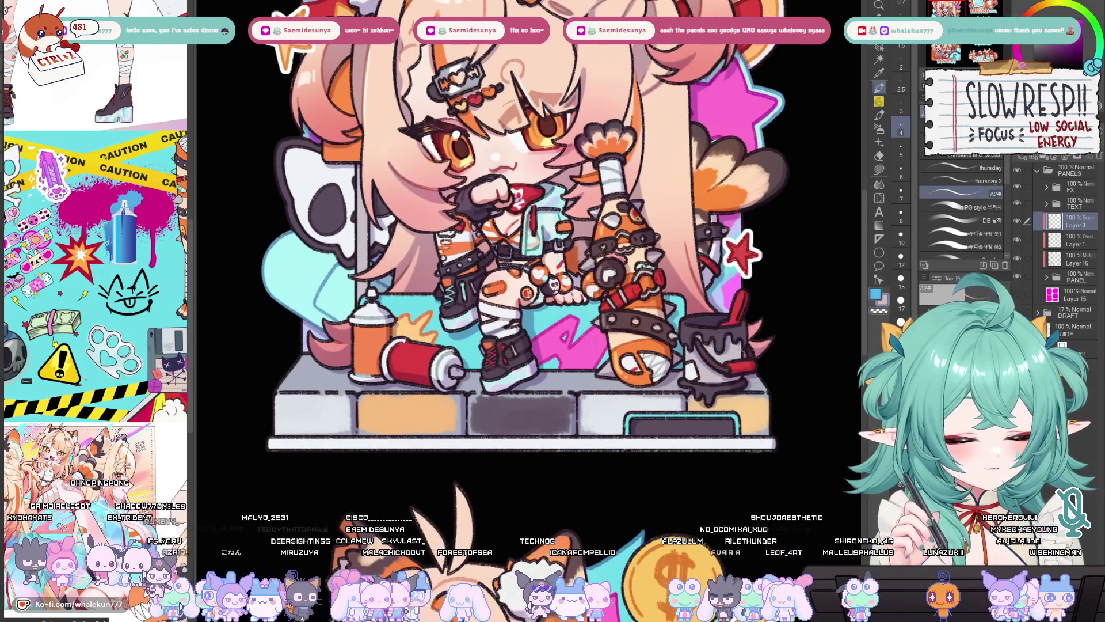
scroll(743, 360, "up", 1)
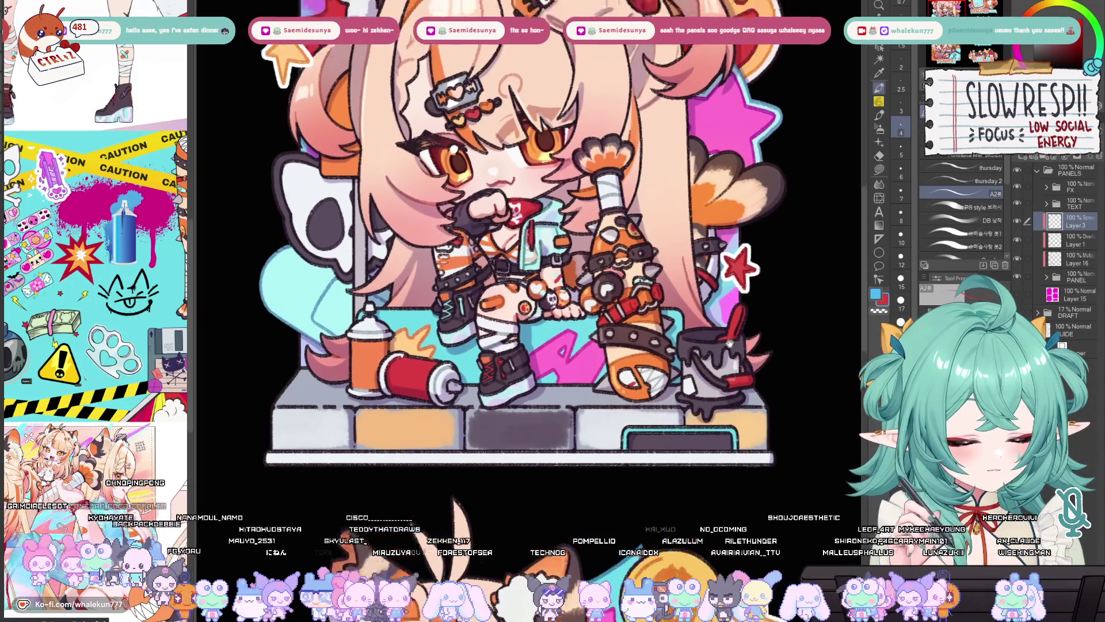
scroll(730, 340, "right", 1)
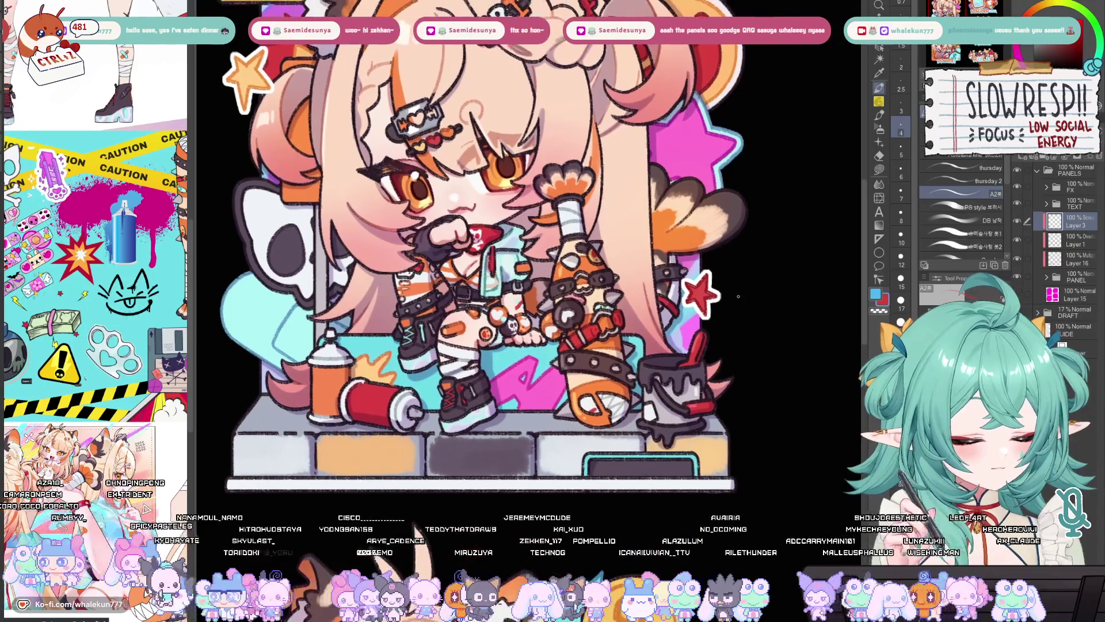
left_click(1047, 278)
left_click(1079, 297)
Step: Collapse PANEL, select Layer 3 and eyedrop the peach hair colour from the chibi
scroll(706, 340, "up", 2)
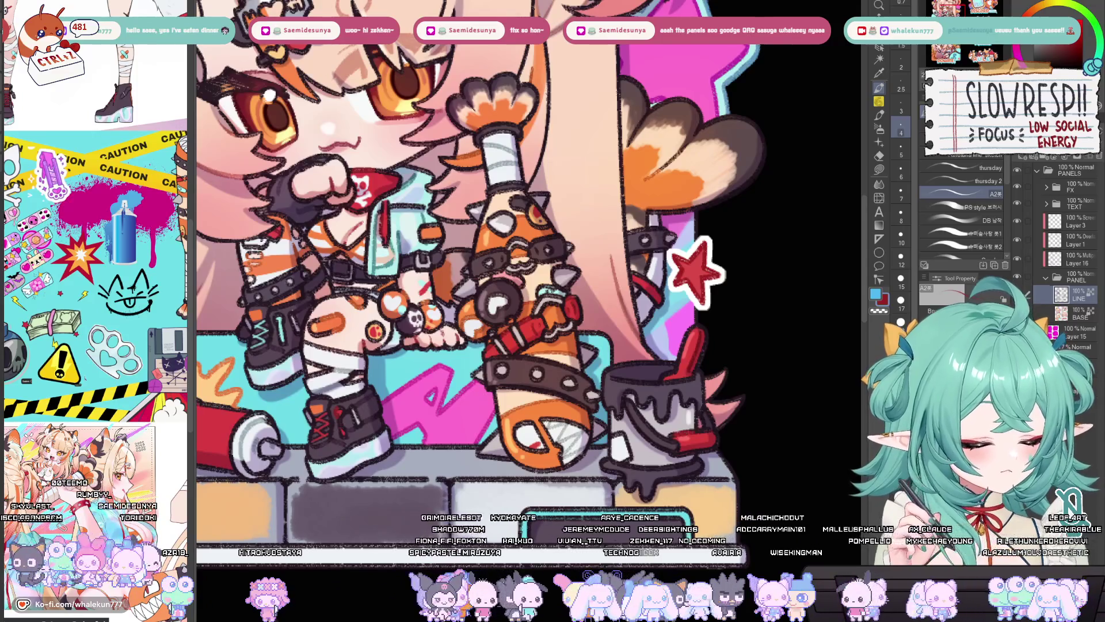
left_click(1047, 278)
left_click(1070, 222)
scroll(624, 288, "down", 3)
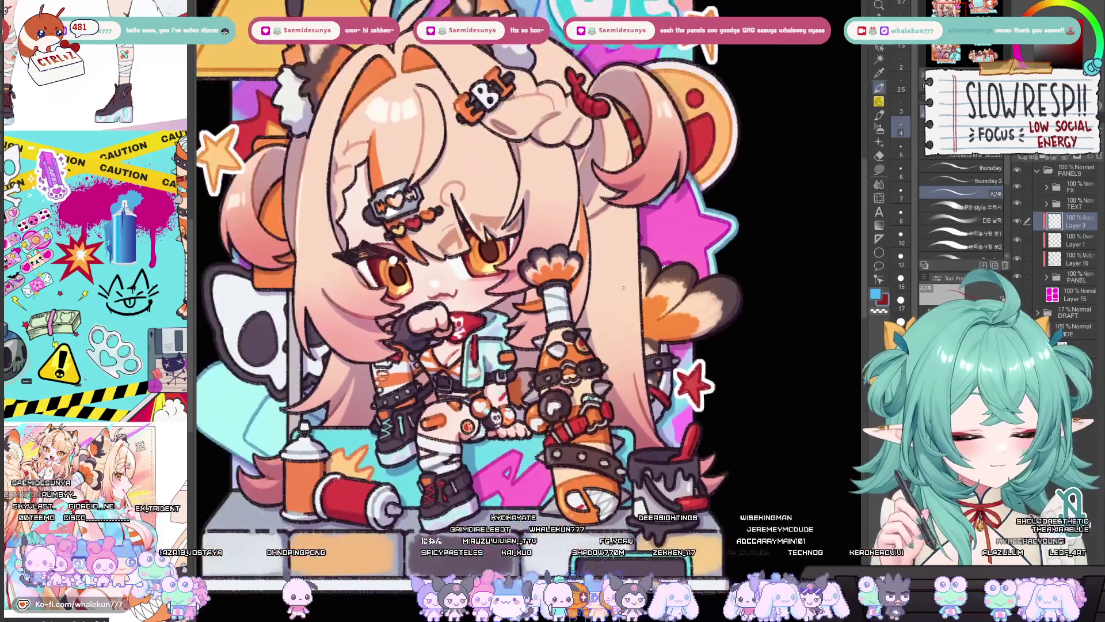
left_click(641, 241, "alt")
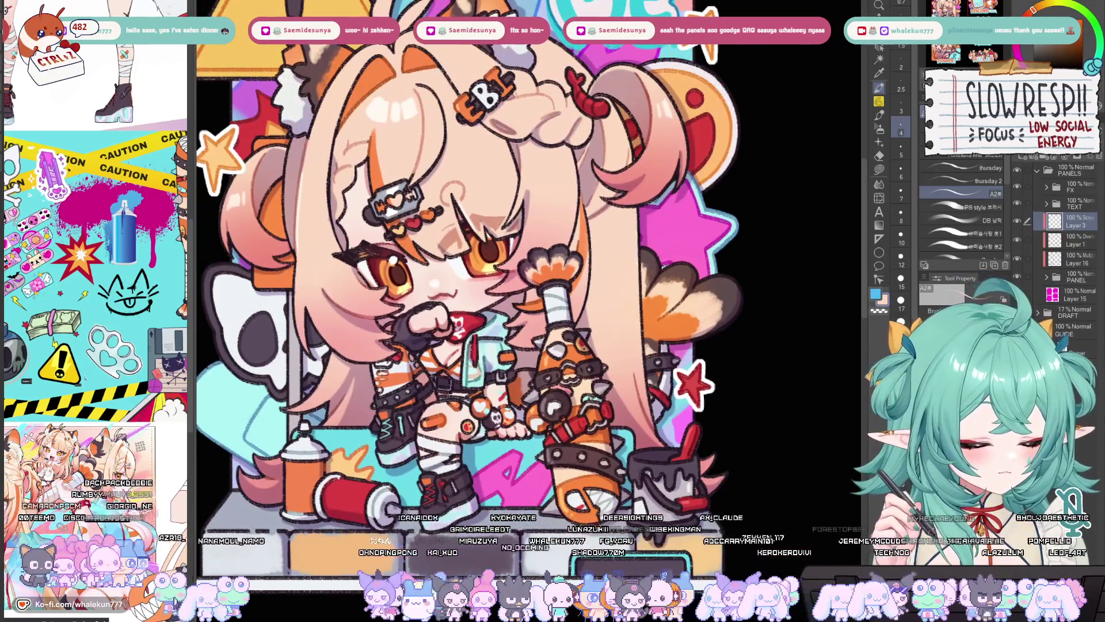
left_click_drag(638, 238, 663, 232)
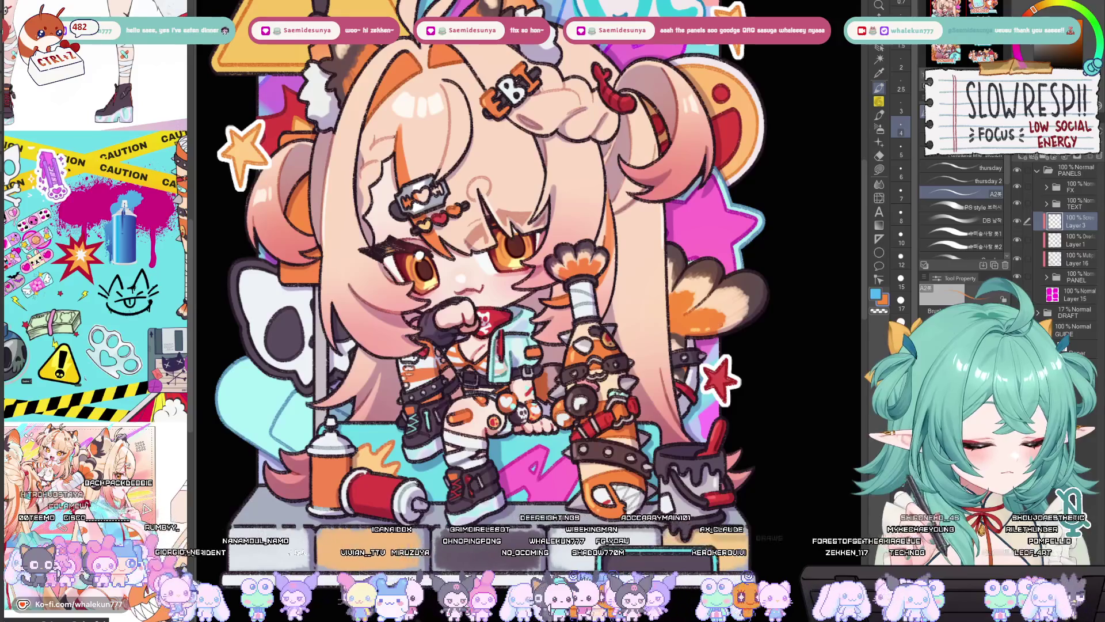
scroll(715, 376, "up", 1)
scroll(717, 369, "up", 1)
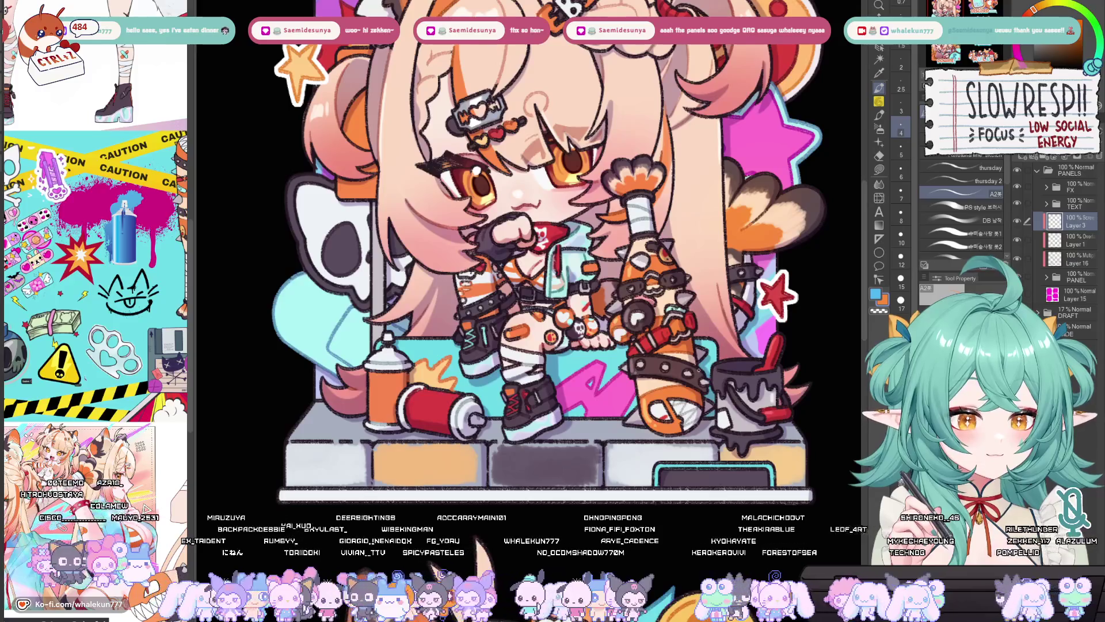
scroll(718, 362, "up", 1)
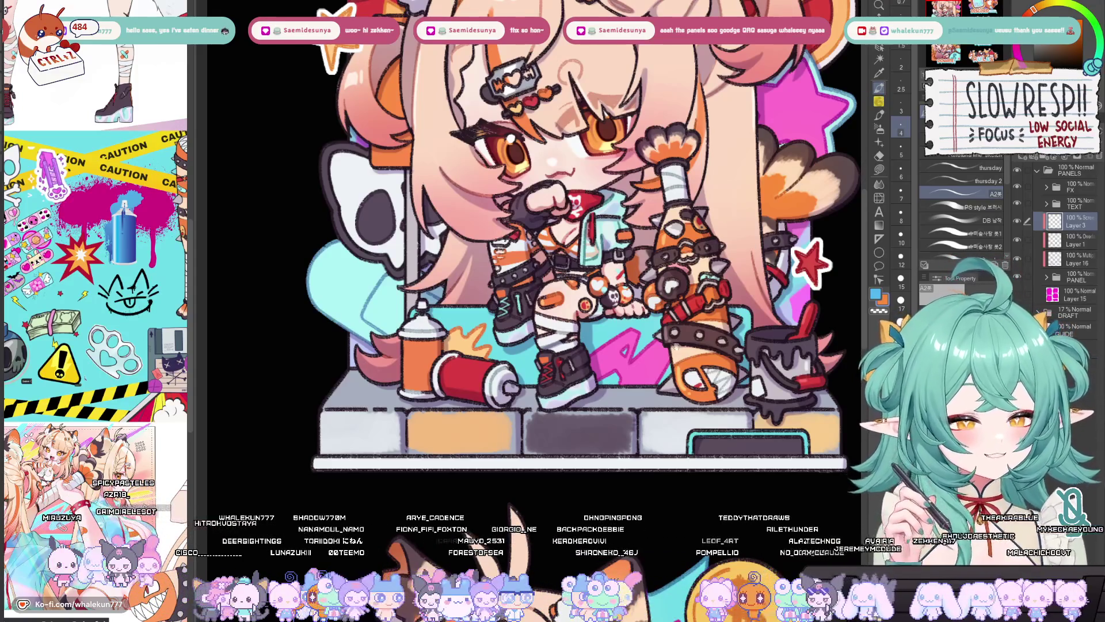
left_click_drag(593, 346, 631, 322)
key("bracketright")
key("bracketright")
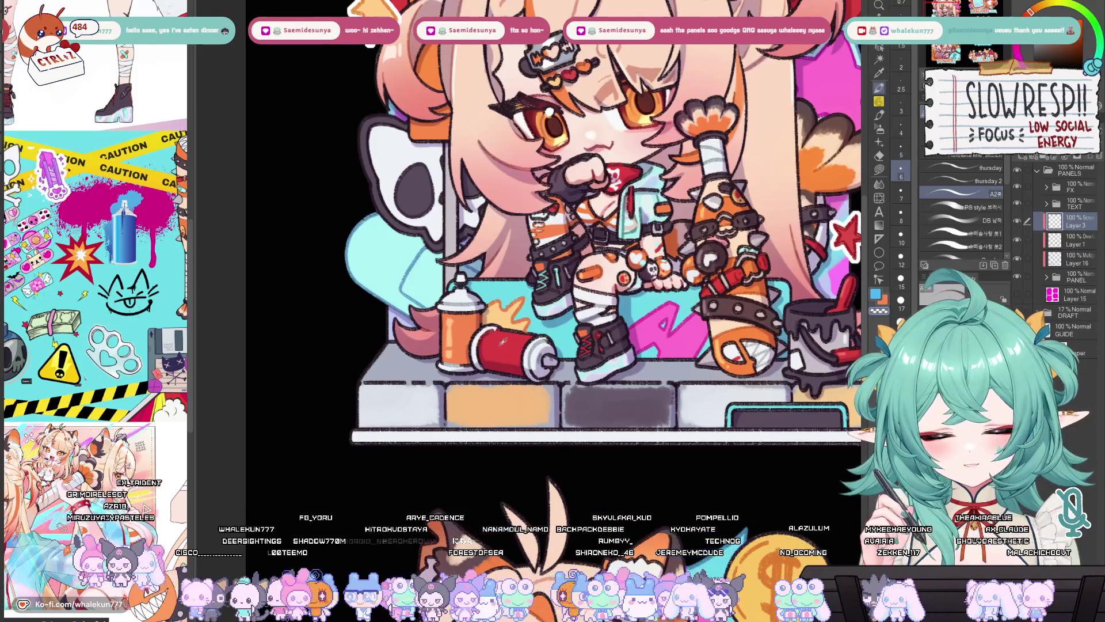
left_click(501, 343, "alt")
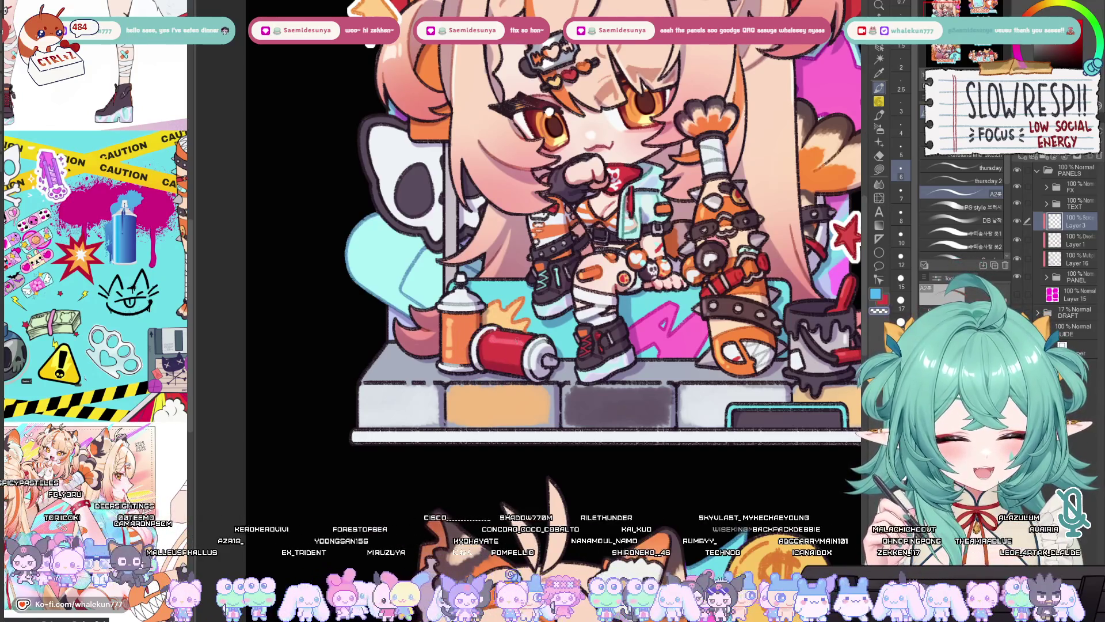
left_click_drag(567, 334, 550, 336)
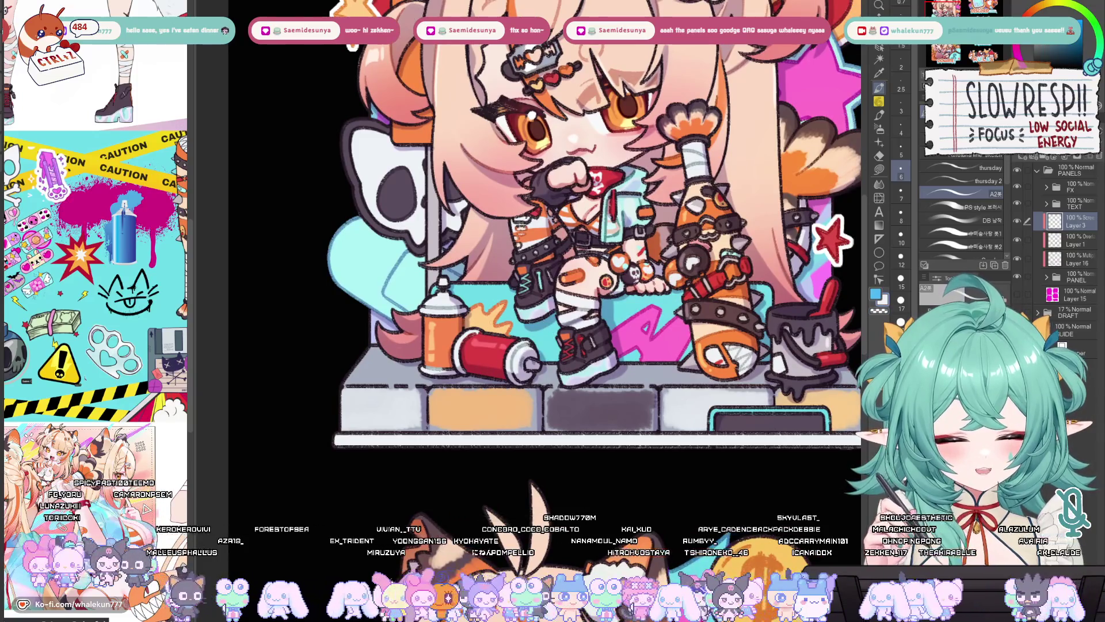
left_click_drag(456, 349, 449, 356)
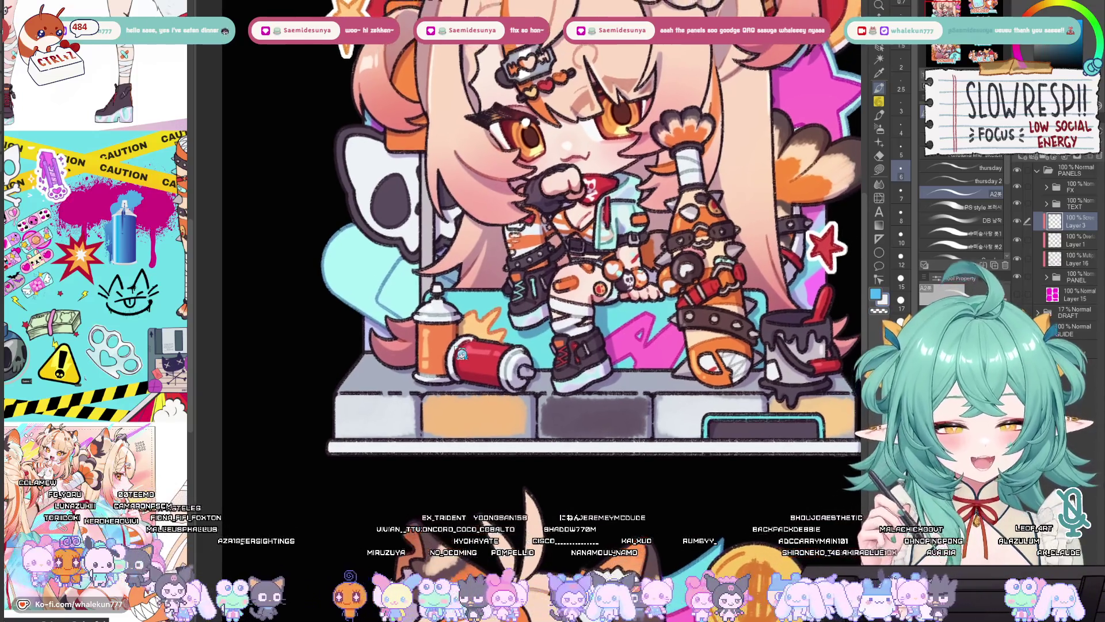
mouse_move(526, 289)
left_mouse_down()
mouse_move(504, 331)
mouse_move(524, 342)
left_mouse_up()
left_click_drag(518, 288, 530, 324)
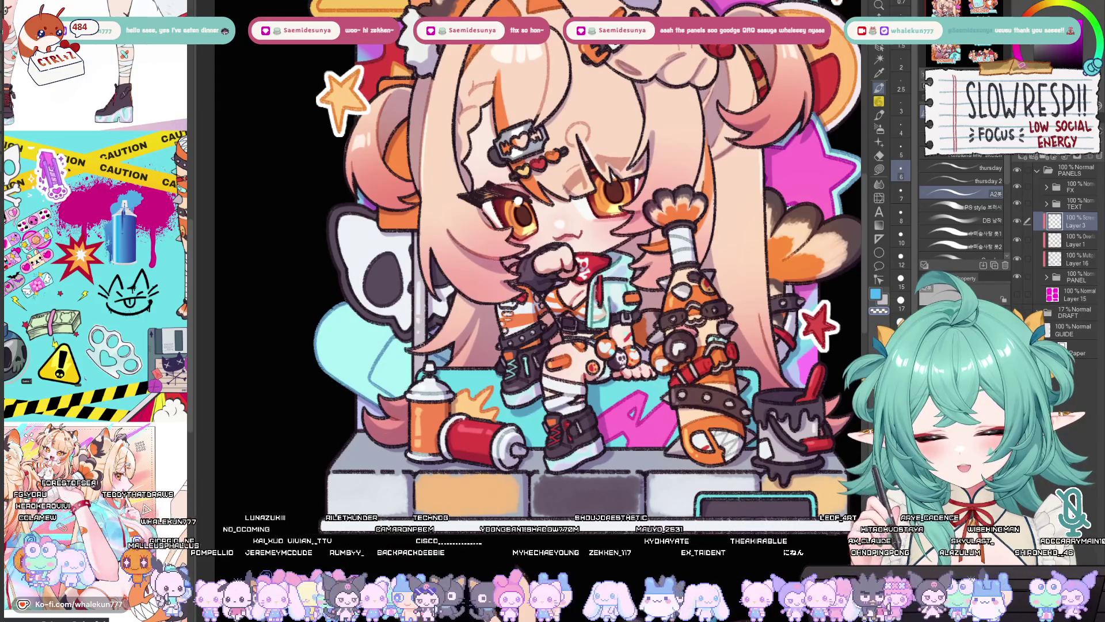
left_click_drag(518, 287, 536, 421)
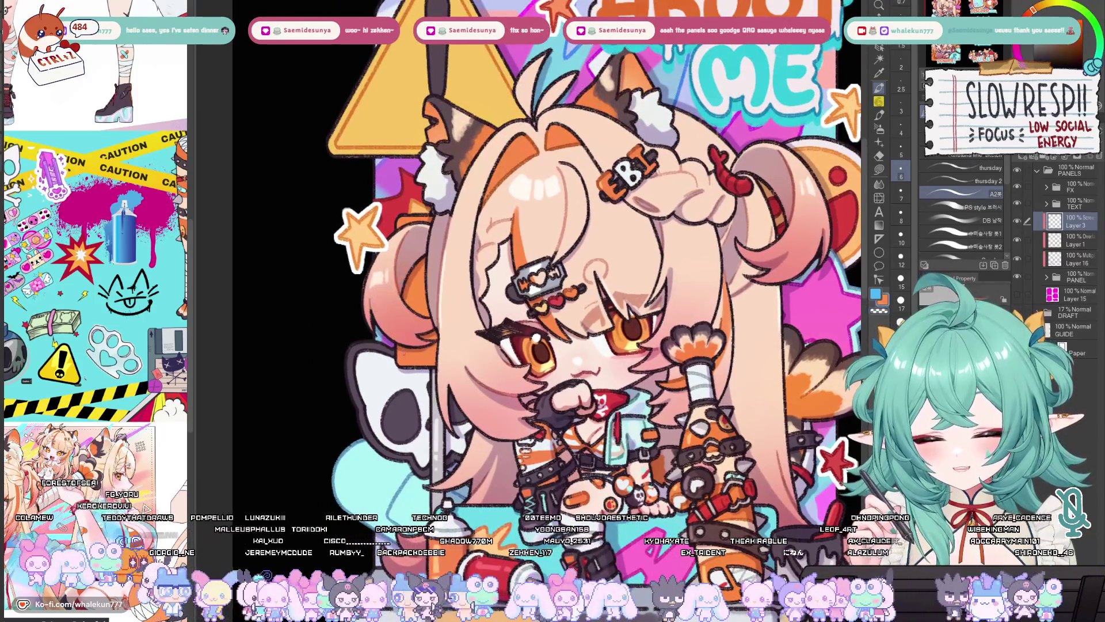
left_click_drag(428, 265, 463, 444)
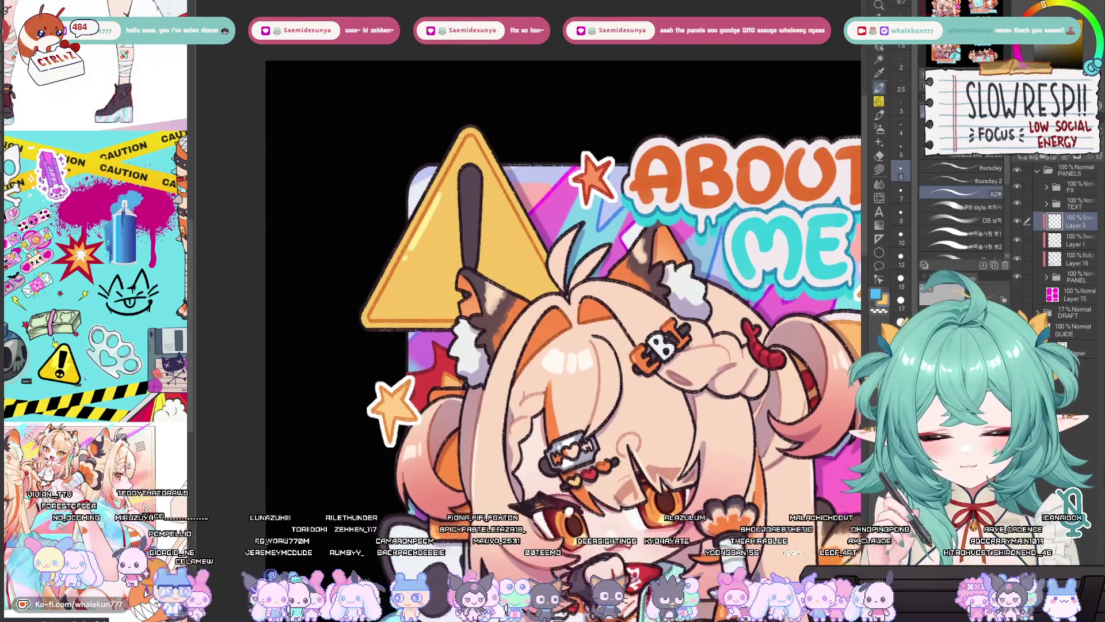
scroll(489, 200, "down", 5)
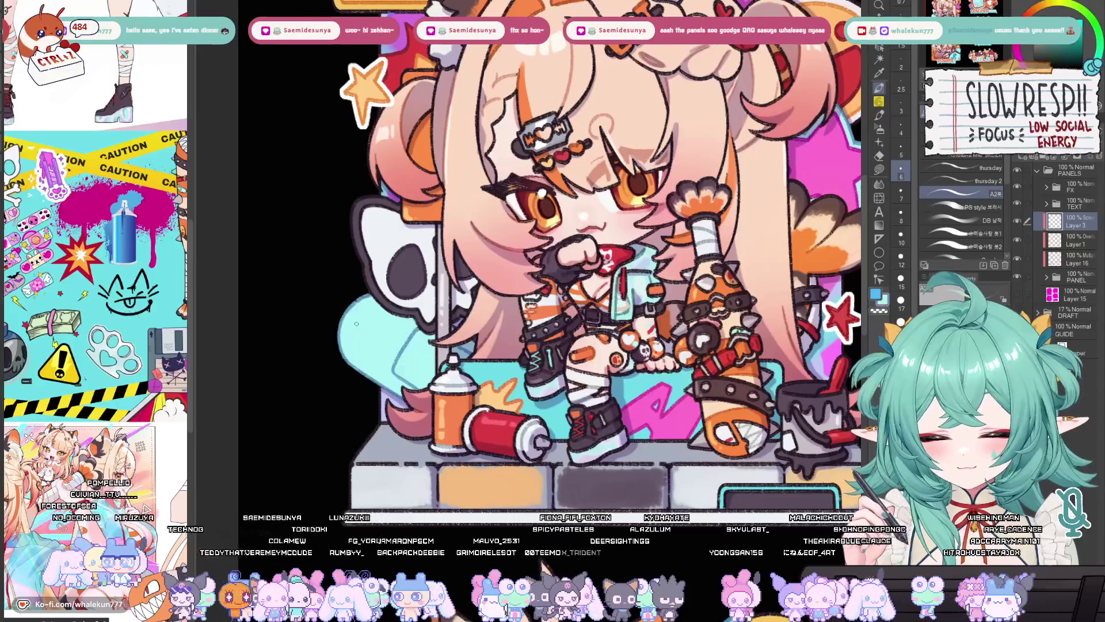
scroll(363, 353, "down", 4)
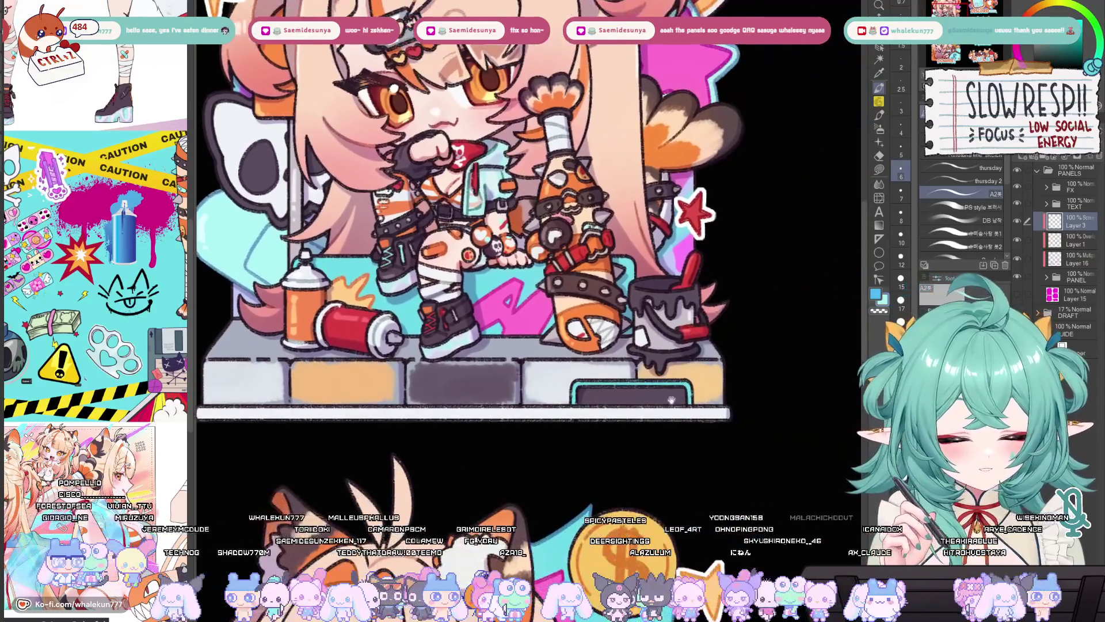
left_click_drag(672, 400, 643, 429)
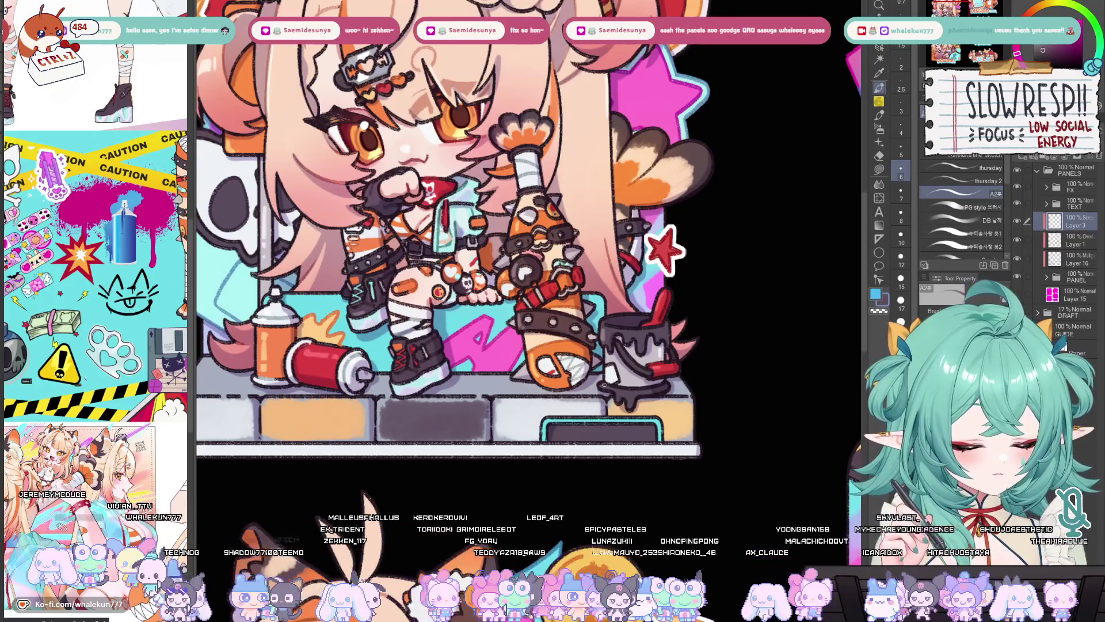
scroll(562, 331, "up", 4)
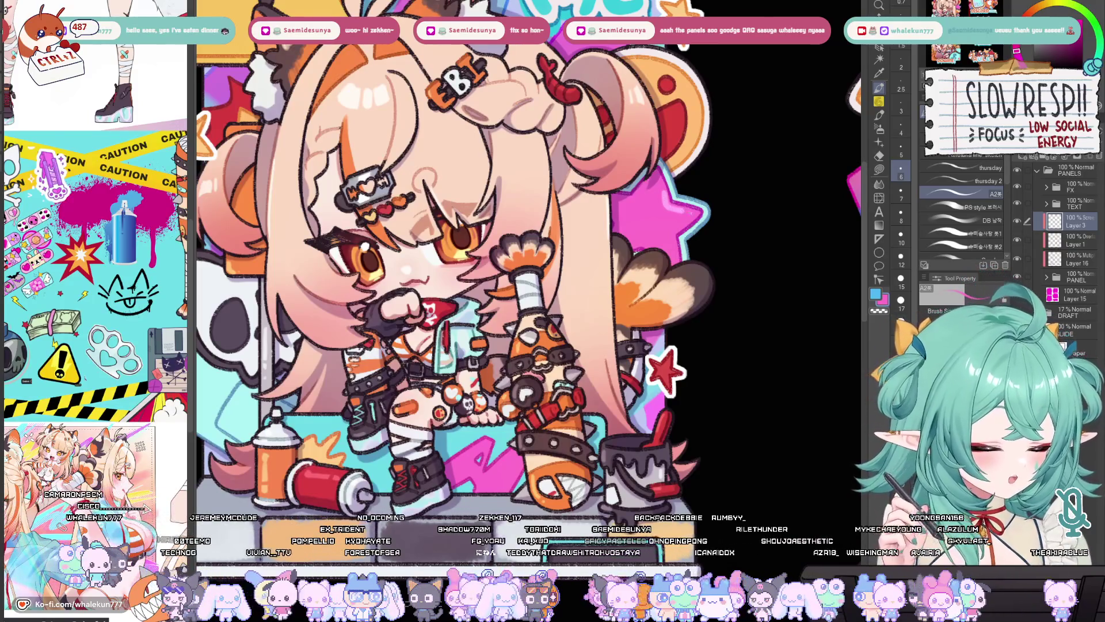
scroll(689, 231, "up", 4)
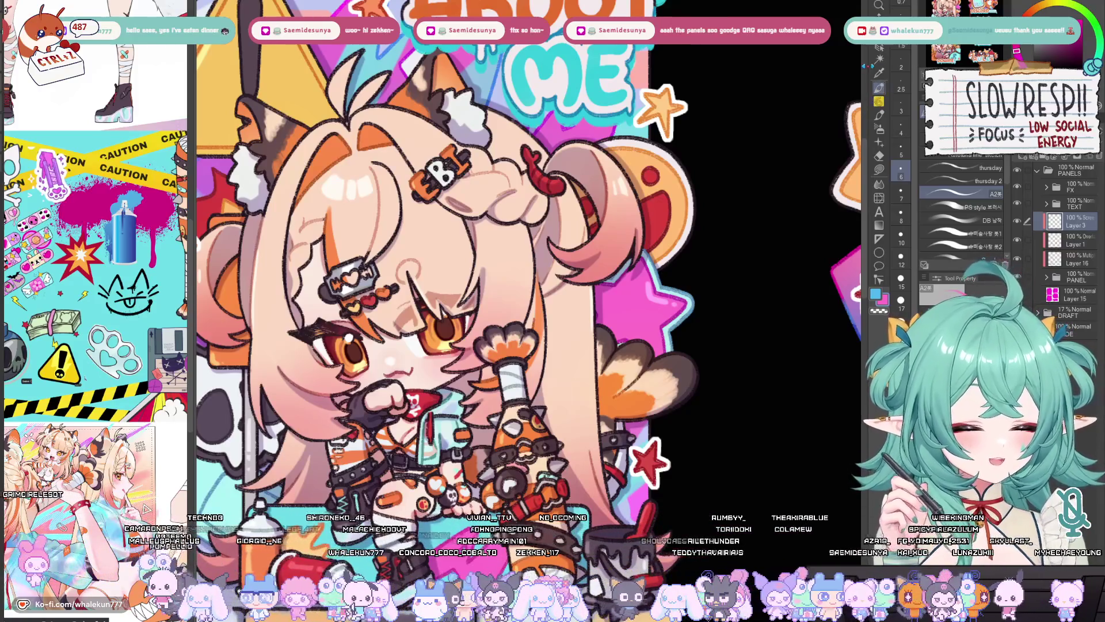
key("ctrl+minus")
key("ctrl+minus")
scroll(647, 412, "down", 3)
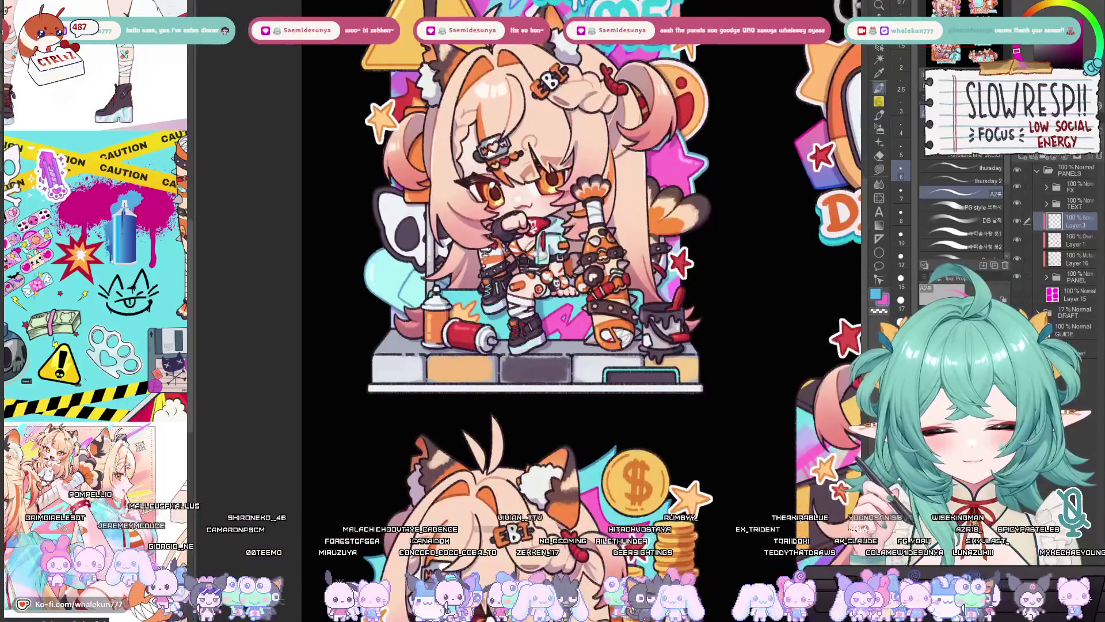
Step: Zoom to the Discord panel and flip the canvas horizontally to check it, then flip back
key("ctrl+minus")
key("ctrl+plus")
key("ctrl+plus")
key("ctrl+plus")
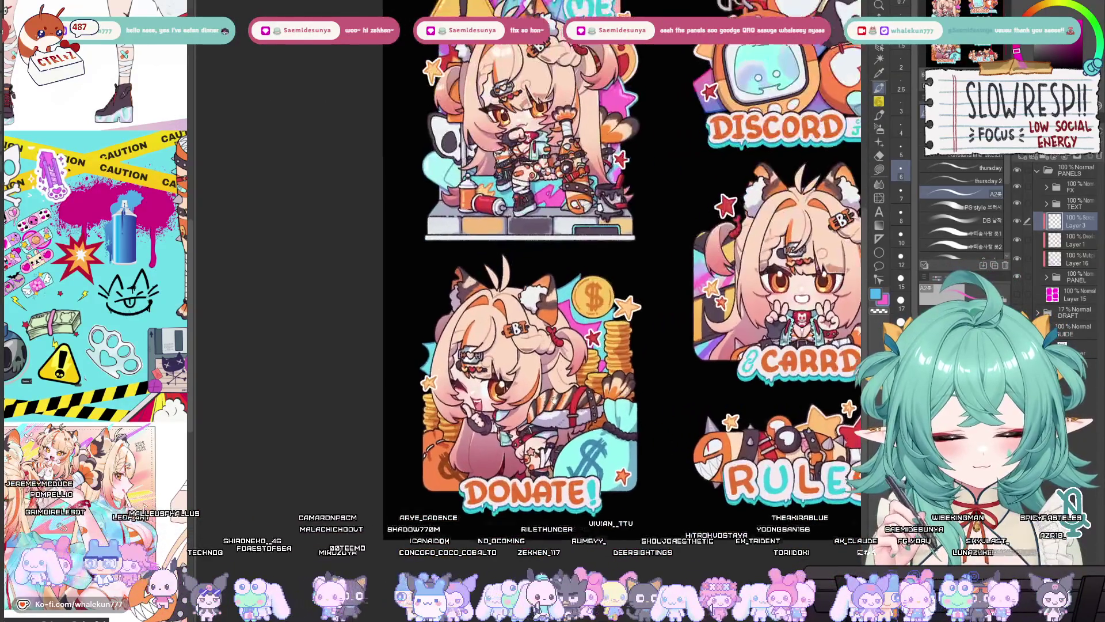
key("h")
key("h")
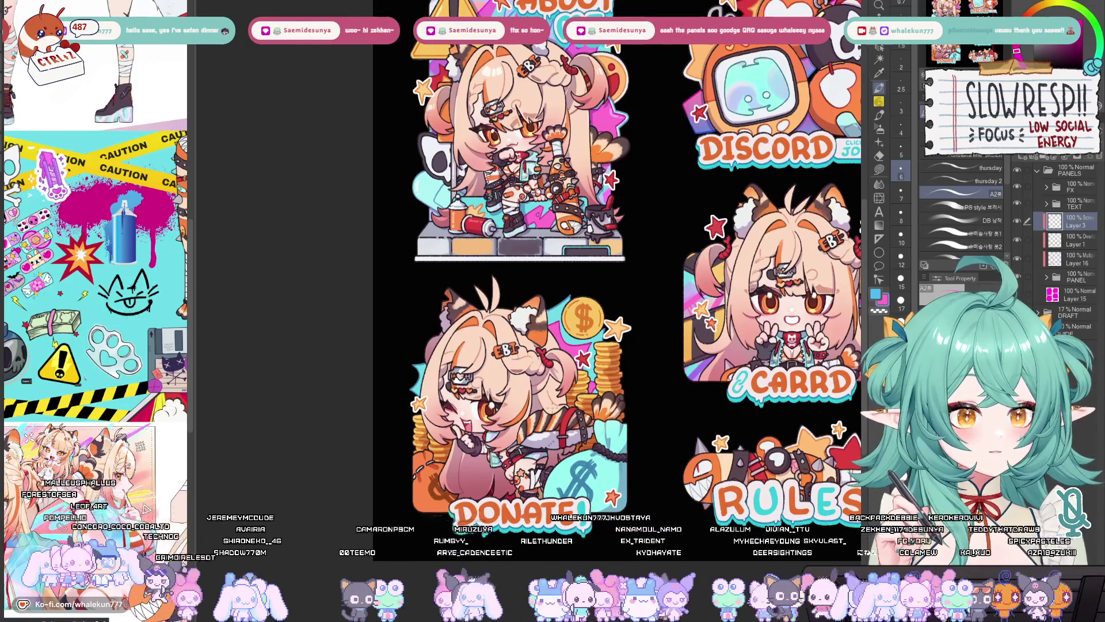
key("ctrl+minus")
key("ctrl+plus")
key("ctrl+plus")
key("ctrl+plus")
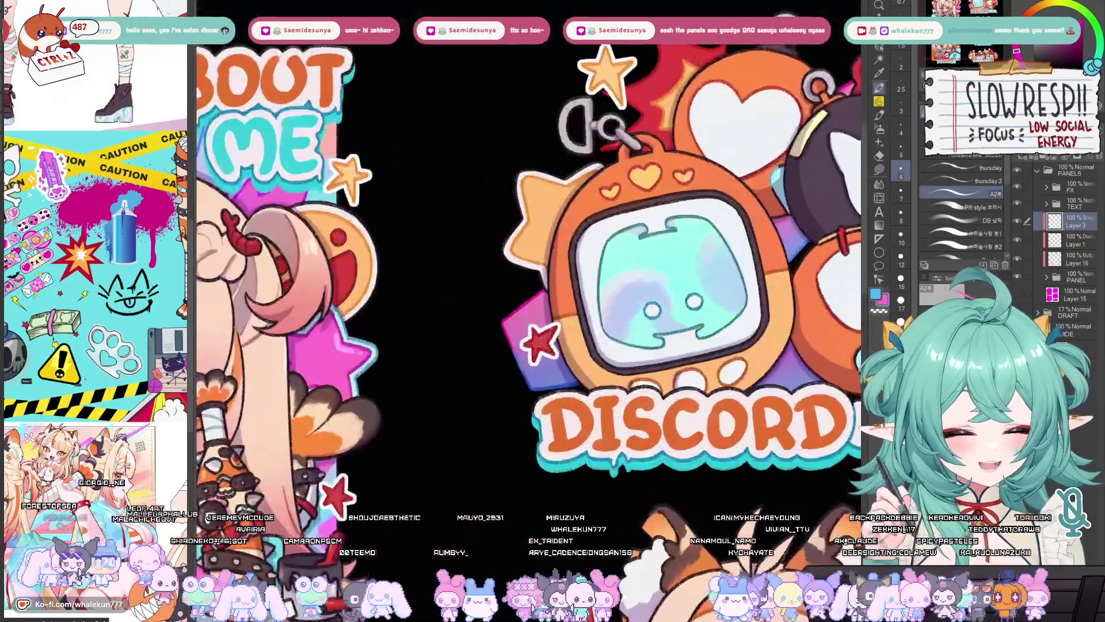
key("h")
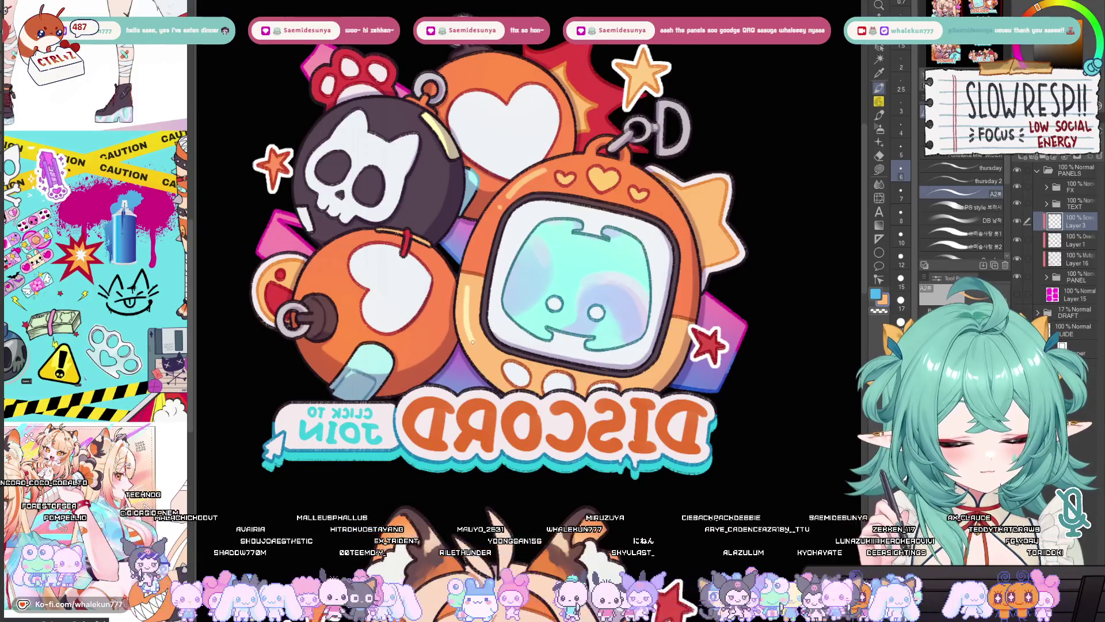
key("h")
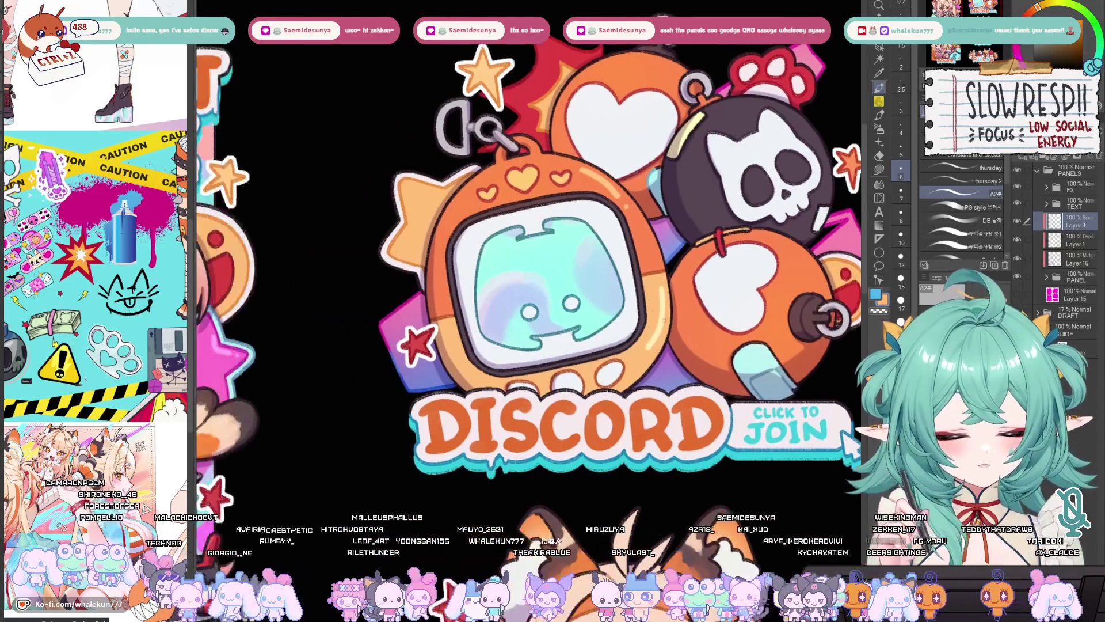
Step: Pan over the Discord panel, mirror-check it again and shrink the brush to size 5
scroll(613, 287, "up", 3)
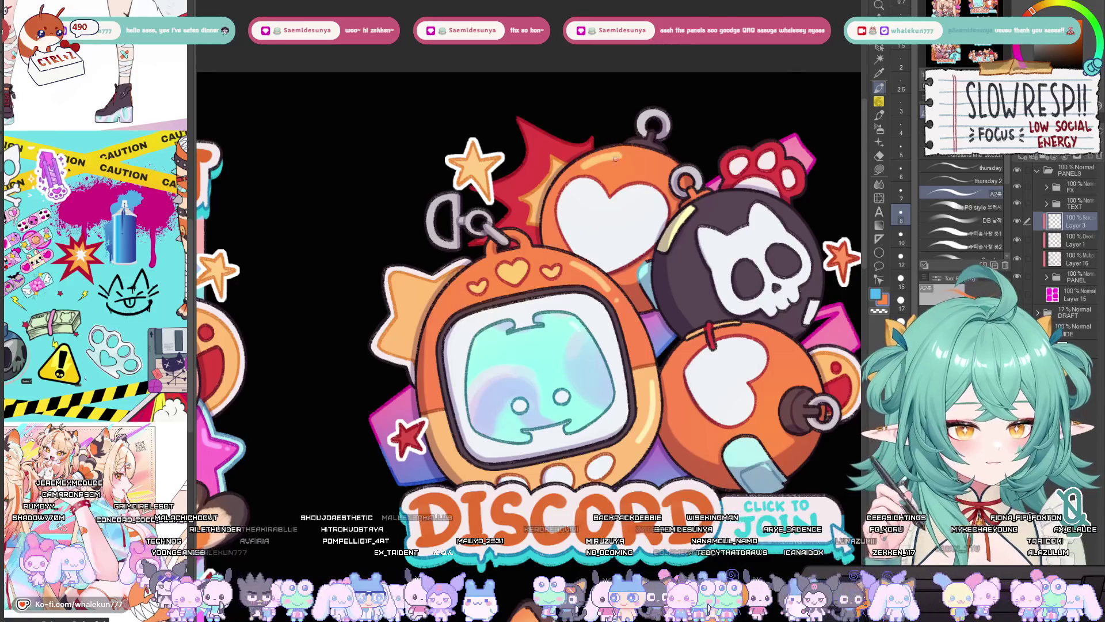
scroll(716, 212, "right", 1)
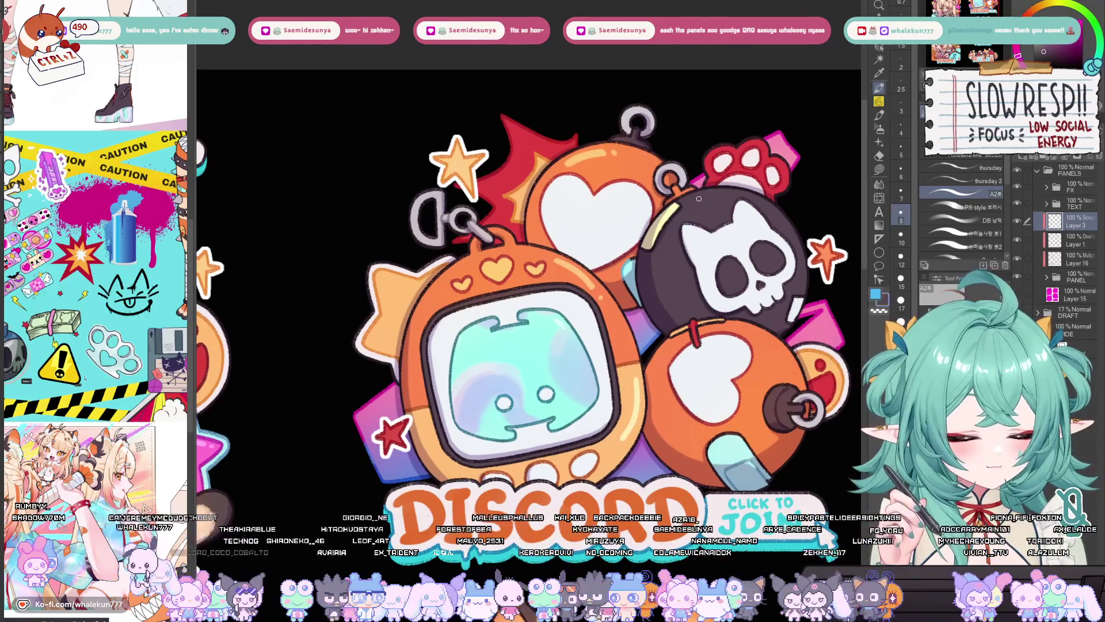
left_click_drag(726, 195, 706, 154)
key("h")
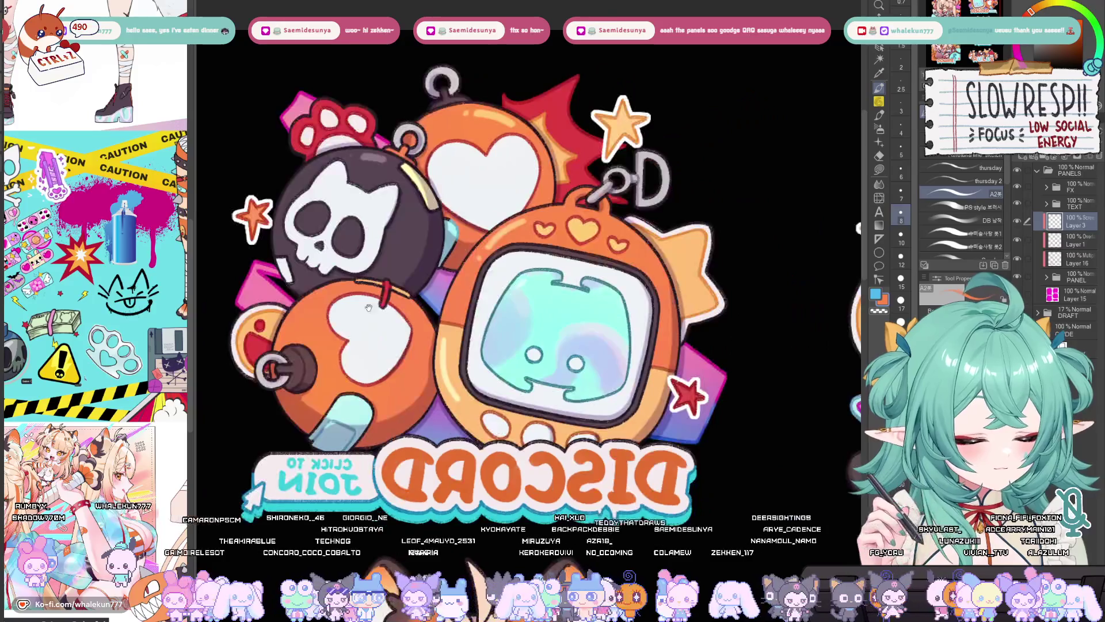
key("h")
mouse_move(702, 397)
left_mouse_down()
mouse_move(734, 331)
mouse_move(726, 313)
mouse_move(740, 309)
left_mouse_up()
key("bracketleft")
key("bracketleft")
key("bracketleft")
key("h")
key("h")
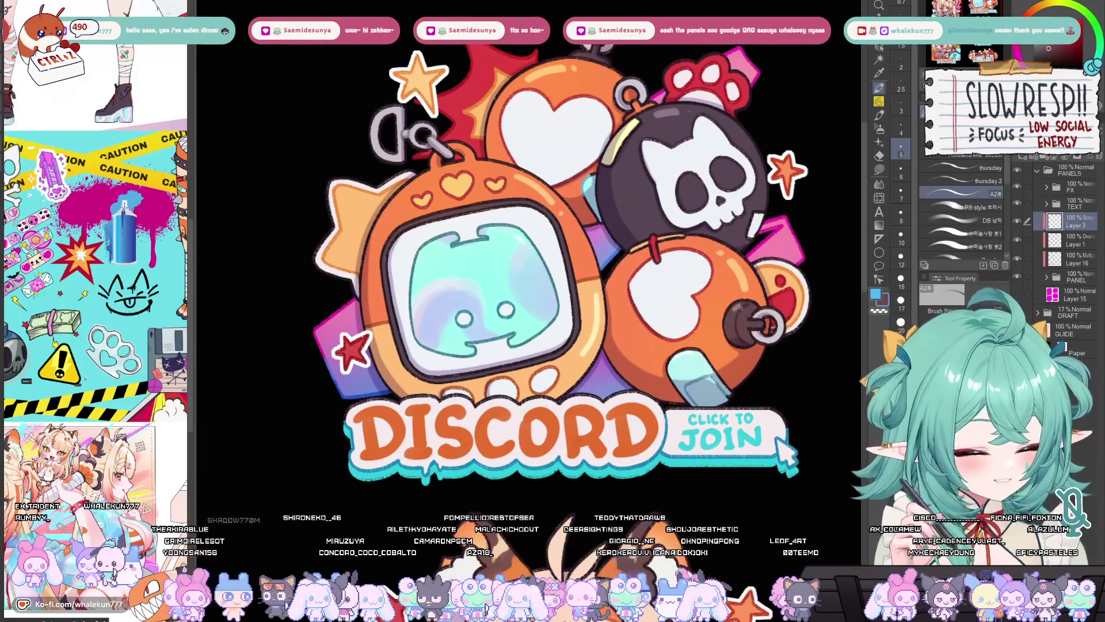
Step: Pan across the Discord panel and bring the Carrd character panel into view
scroll(727, 236, "up", 3)
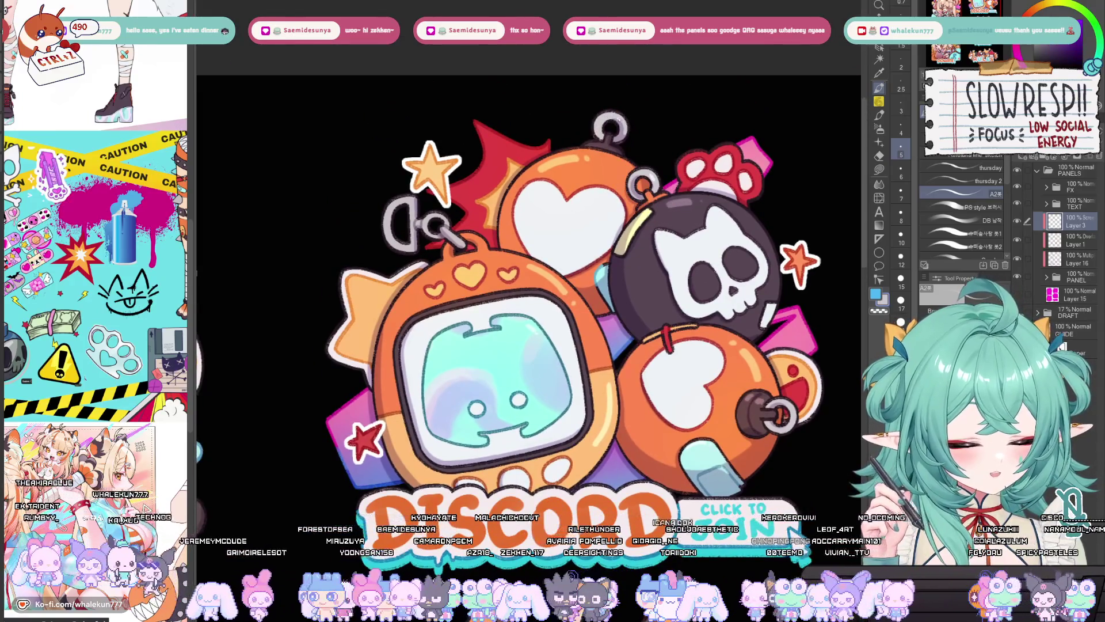
left_click_drag(751, 230, 723, 197)
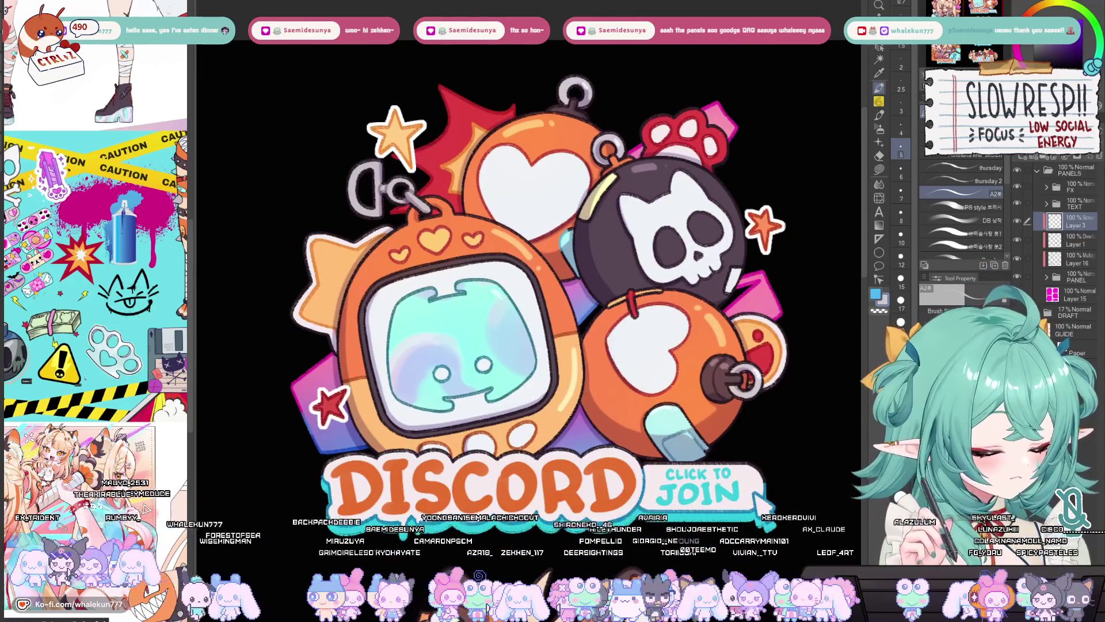
left_click_drag(764, 352, 754, 364)
left_click_drag(342, 182, 440, 118)
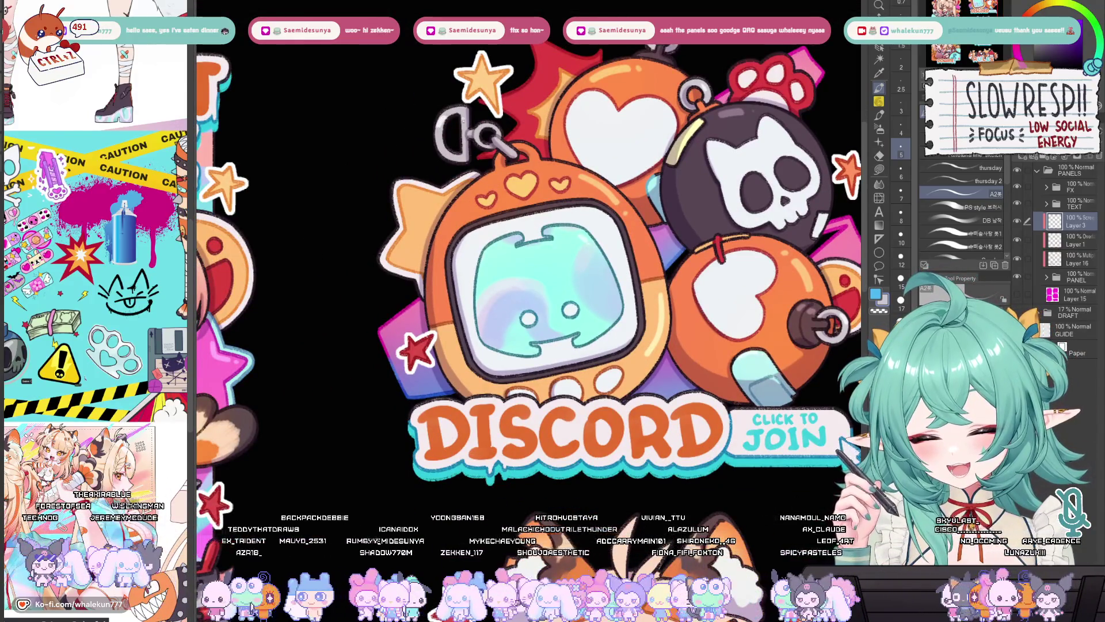
scroll(650, 441, "down", 5)
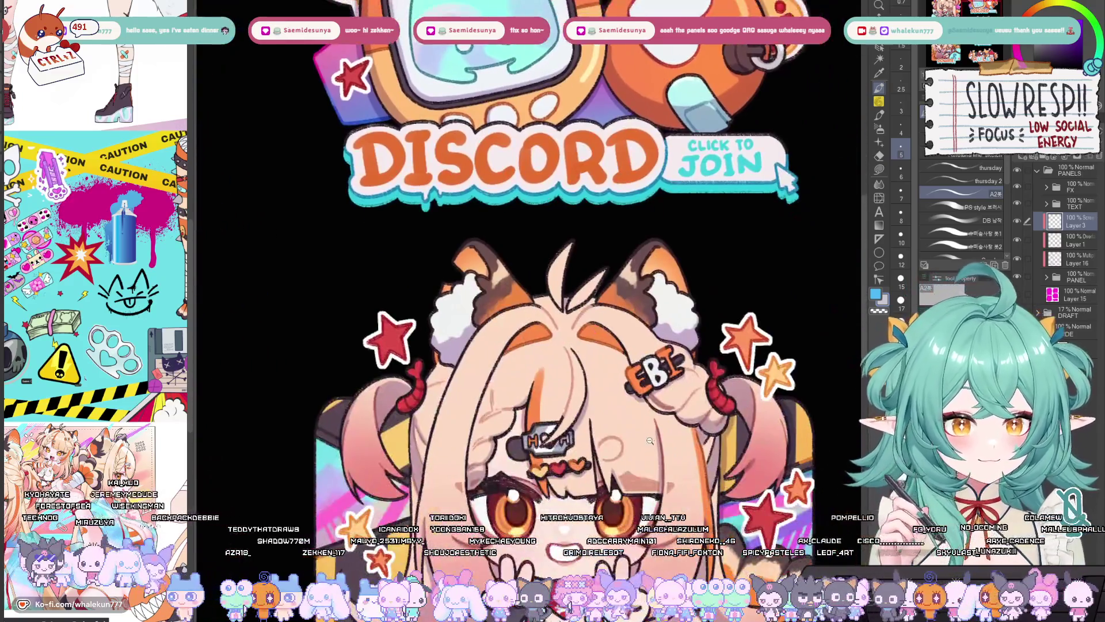
scroll(651, 441, "down", 3)
left_click_drag(610, 437, 610, 115)
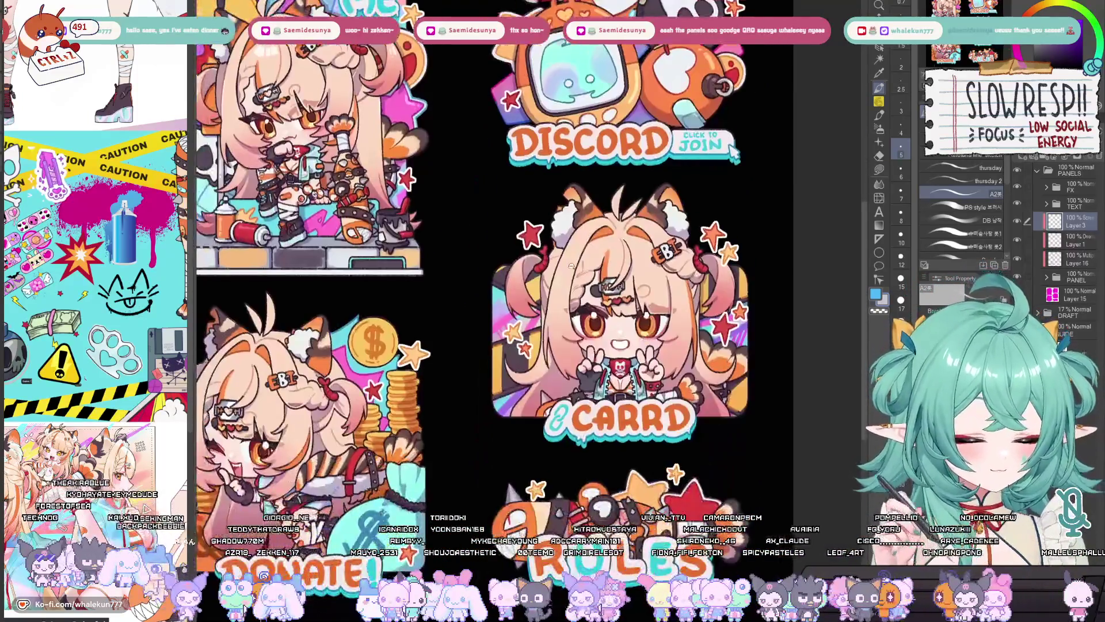
scroll(571, 311, "up", 3)
Step: Set the brush to size 7 and eyedrop the red hair tie as the drawing colour
key("bracketright")
key("bracketright")
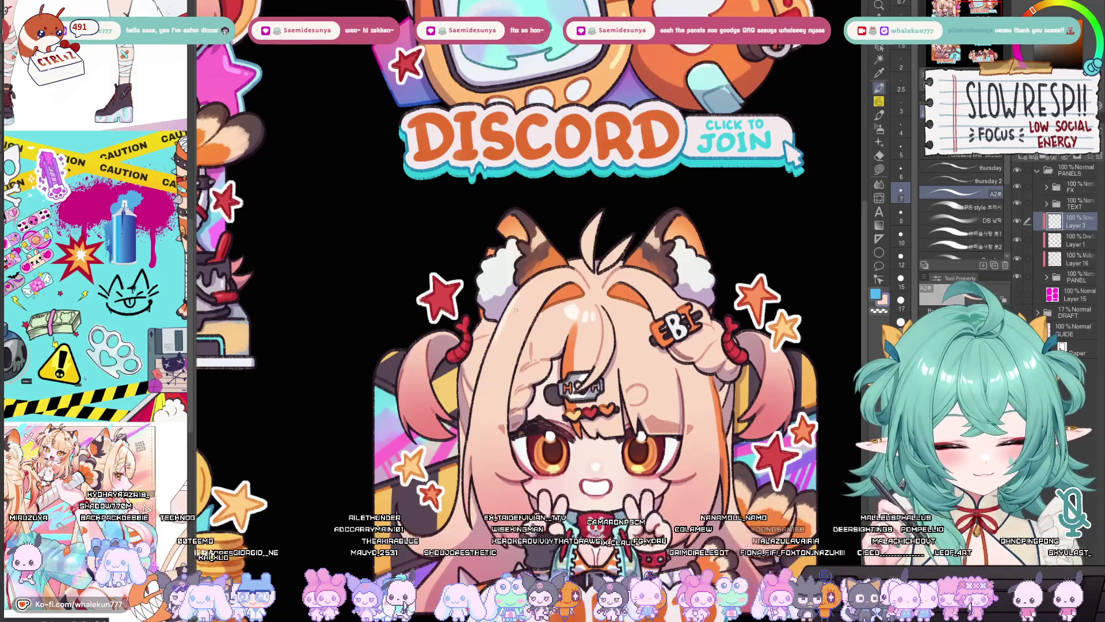
left_click(459, 352, "alt")
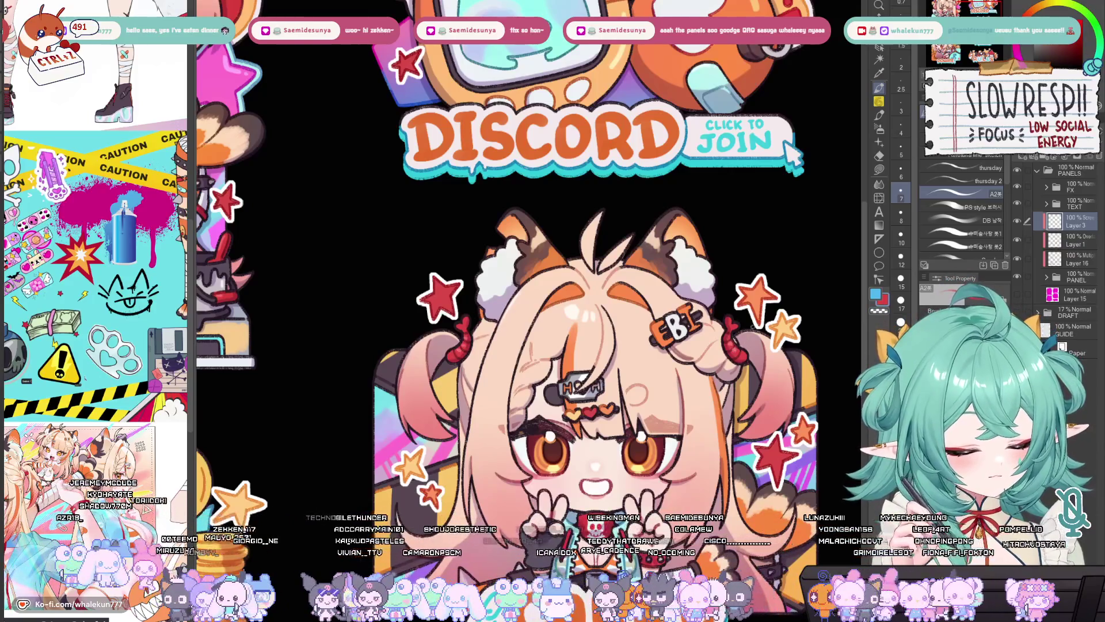
left_click(675, 322, "alt")
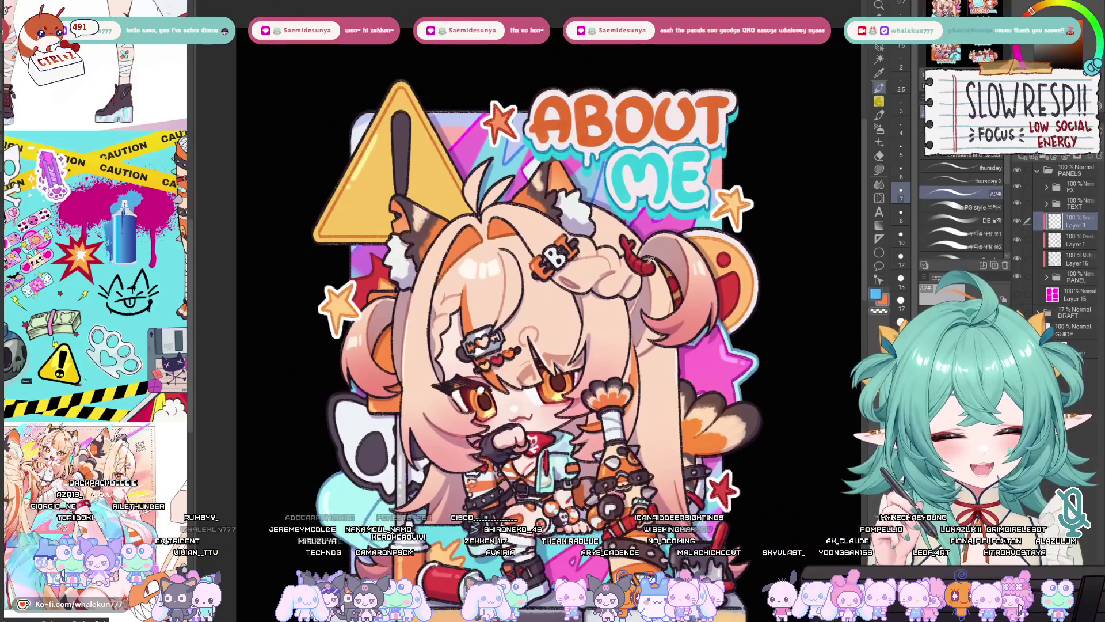
left_click(647, 262, "alt")
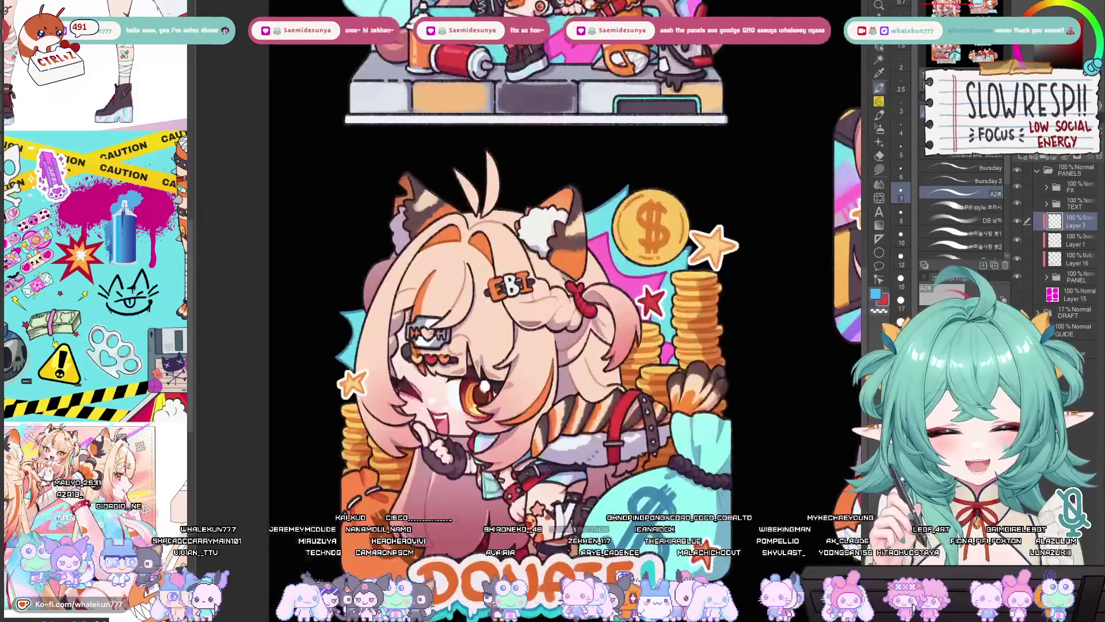
scroll(597, 303, "up", 1)
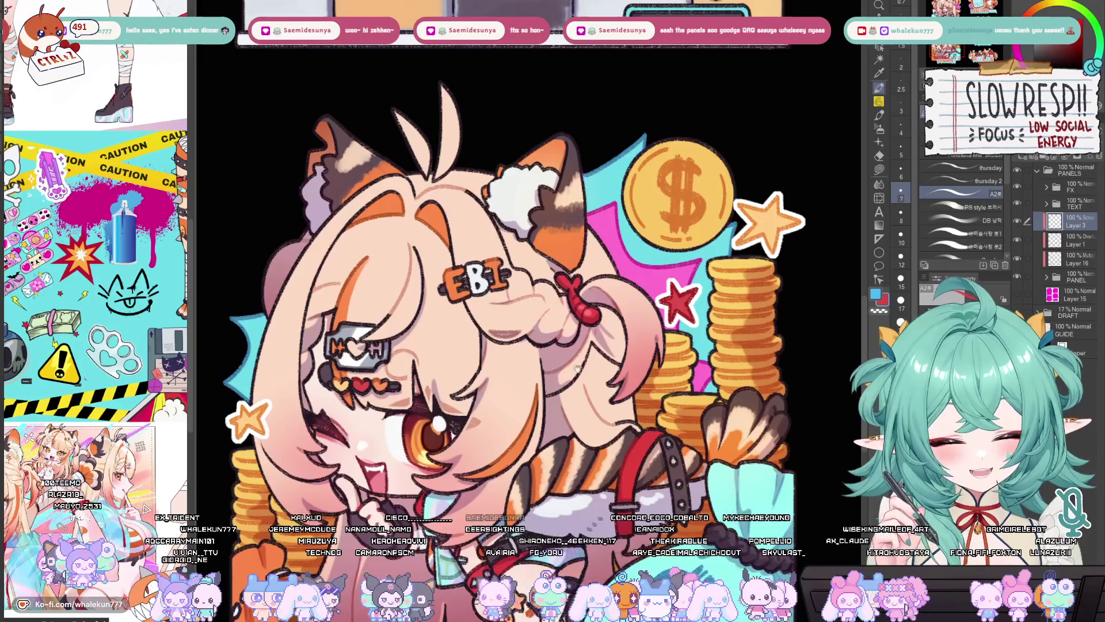
left_click_drag(576, 368, 641, 311)
mouse_move(458, 161)
left_mouse_down()
mouse_move(448, 166)
mouse_move(461, 184)
mouse_move(450, 168)
mouse_move(465, 180)
mouse_move(491, 171)
left_mouse_up()
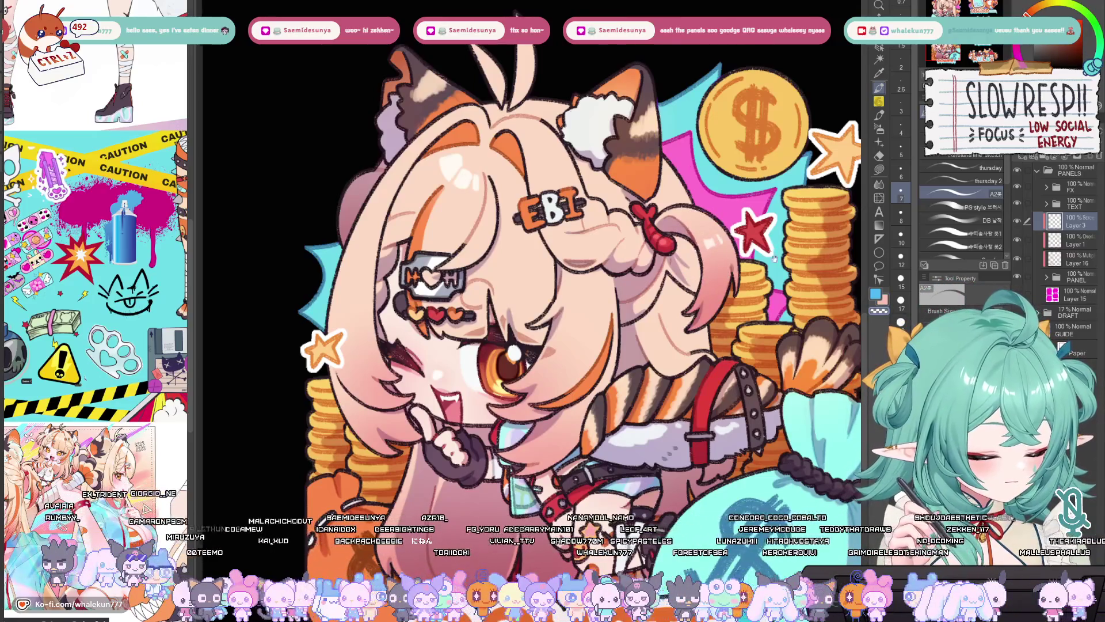
left_click_drag(722, 255, 630, 292)
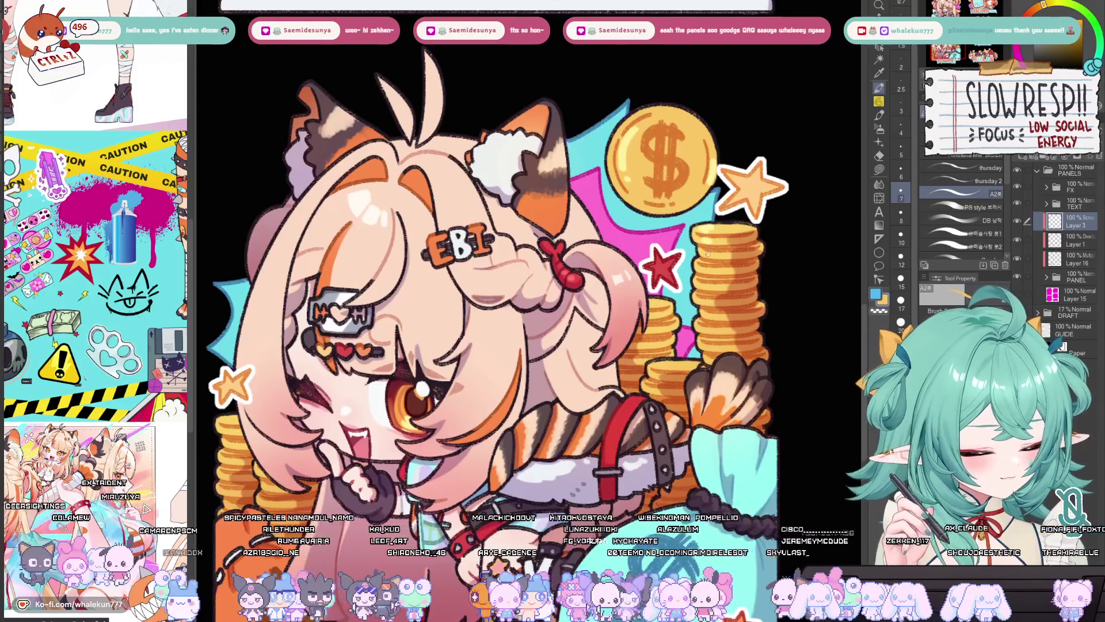
left_click_drag(724, 244, 714, 260)
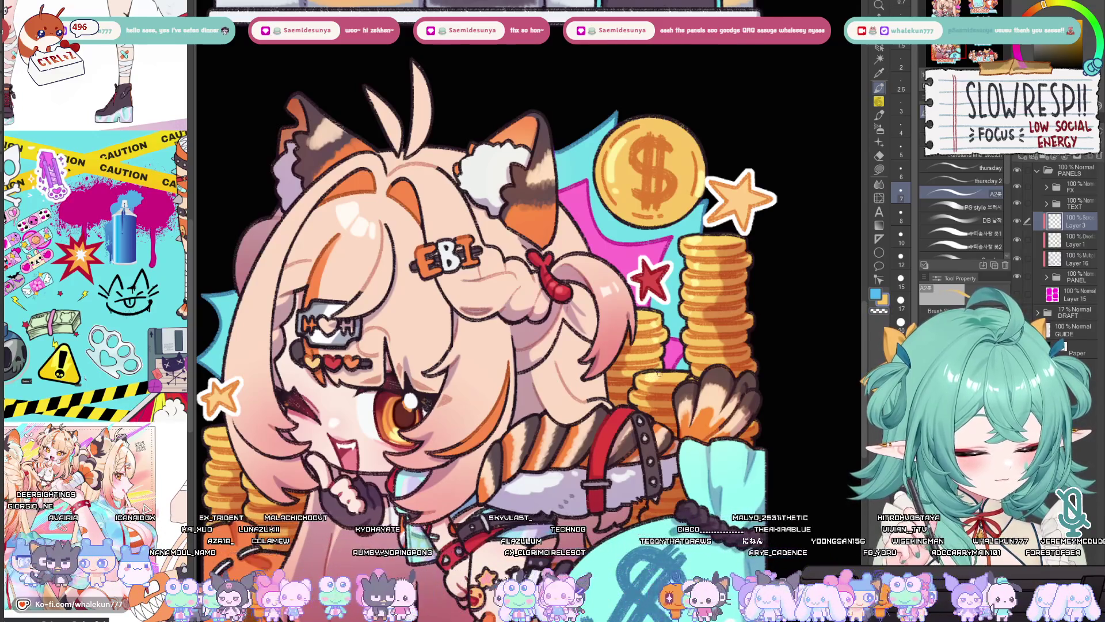
left_click_drag(659, 378, 691, 301)
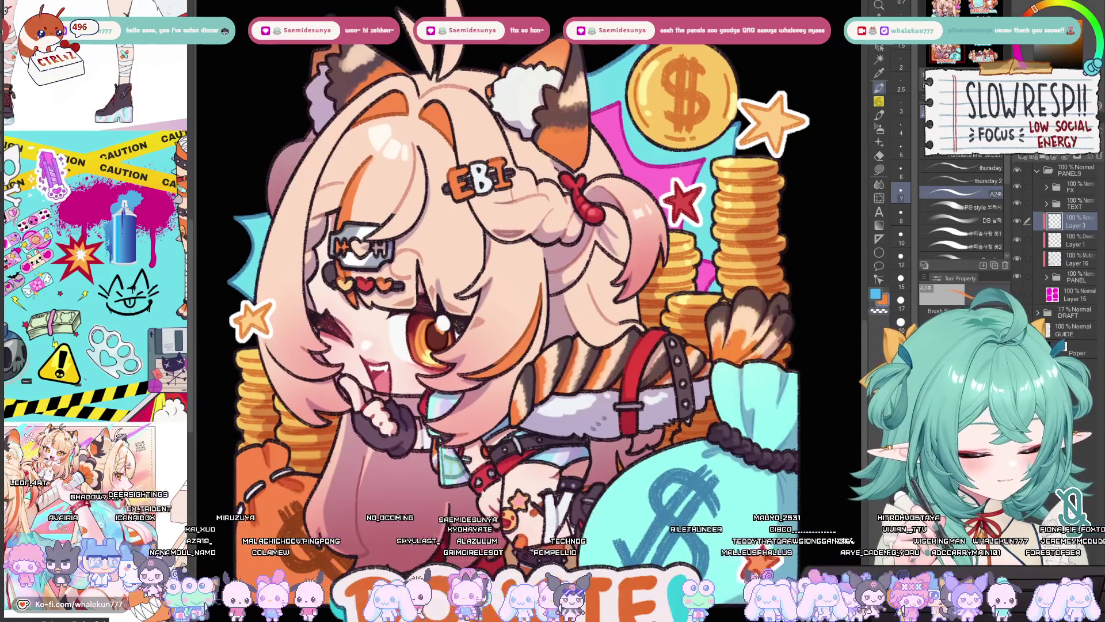
left_click_drag(720, 404, 696, 381)
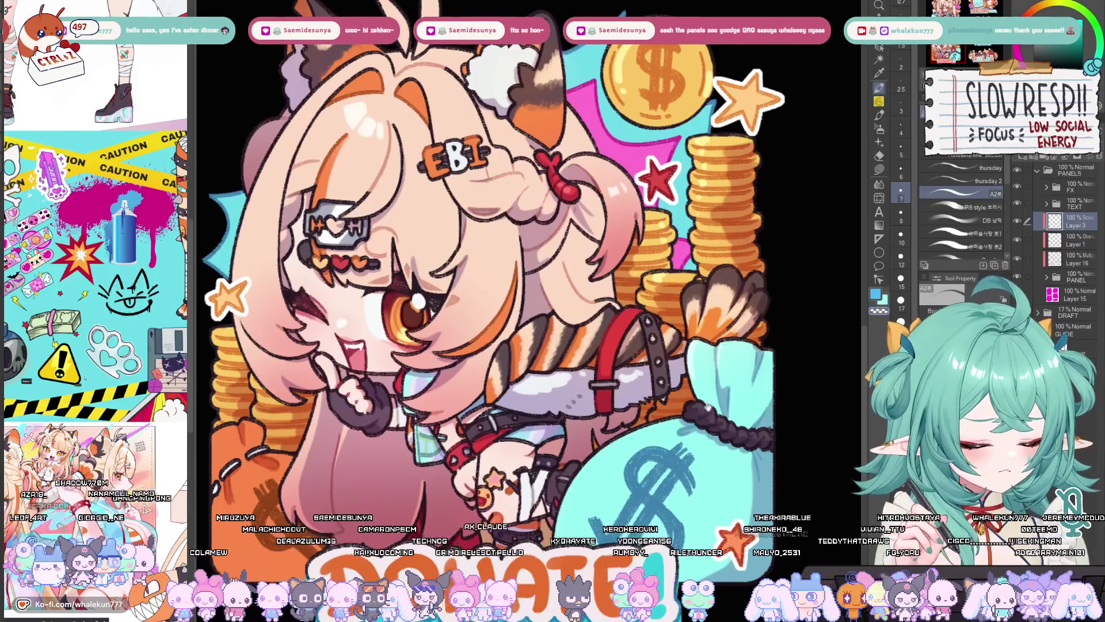
scroll(708, 405, "down", 2)
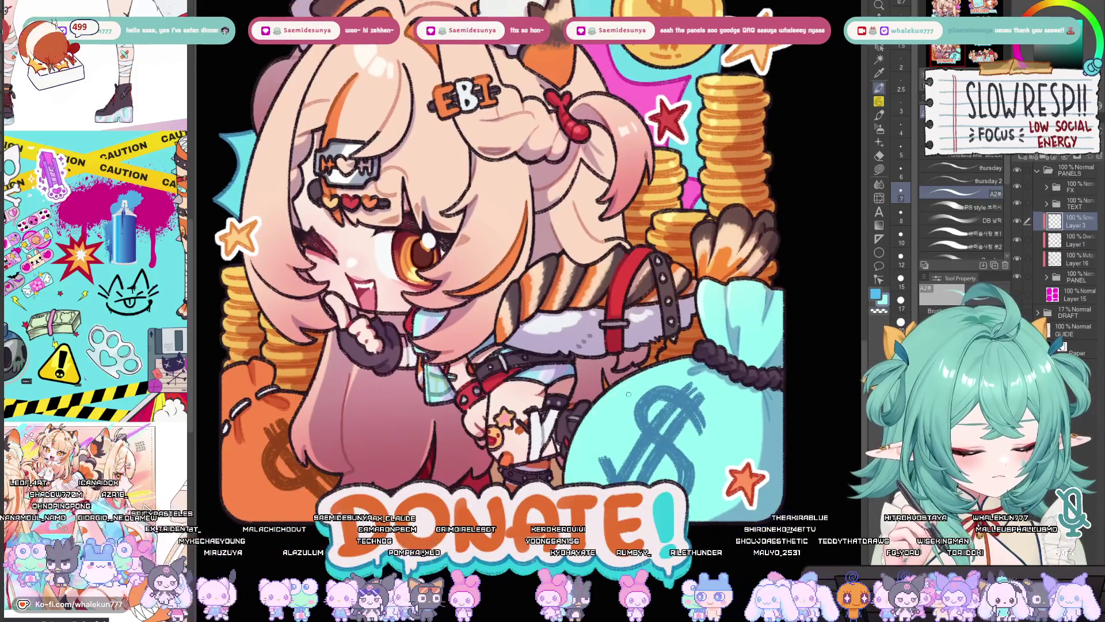
key("bracketright")
key("bracketright")
key("bracketright")
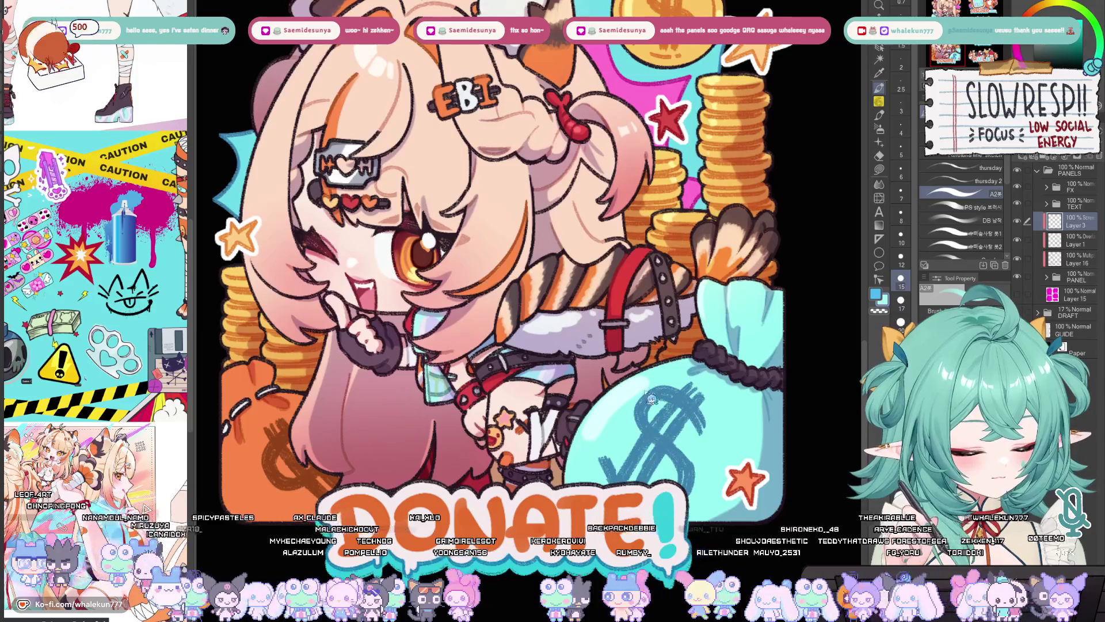
key("bracketleft")
scroll(596, 426, "left", 3)
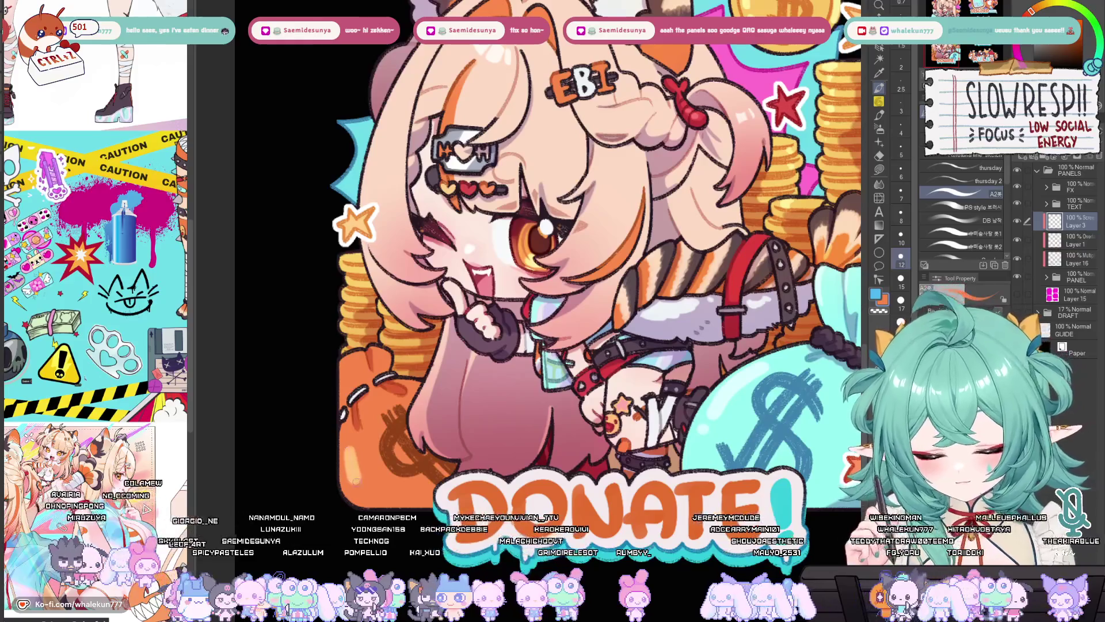
scroll(672, 398, "right", 3)
key("bracketleft")
key("bracketleft")
key("bracketleft")
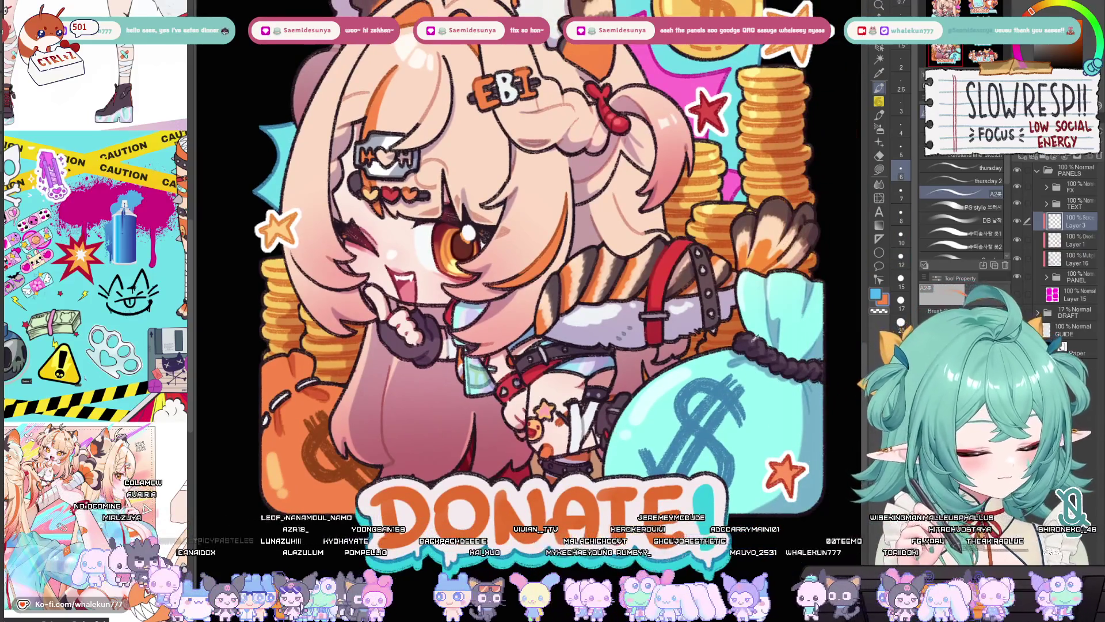
scroll(553, 357, "left", 1)
key("bracketleft")
key("bracketleft")
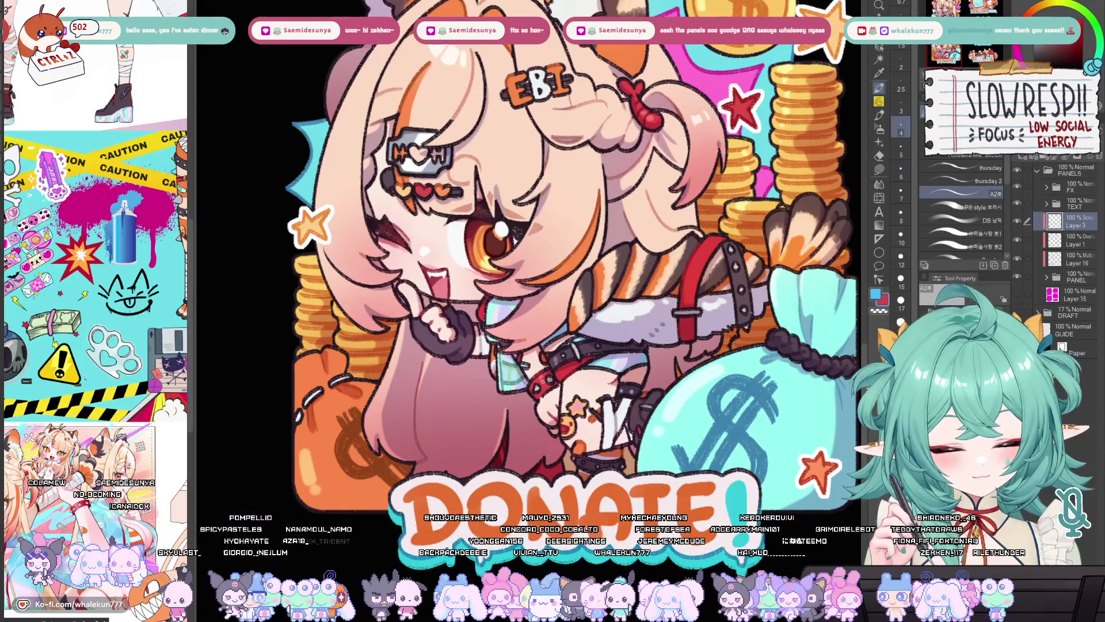
scroll(552, 259, "up", 1)
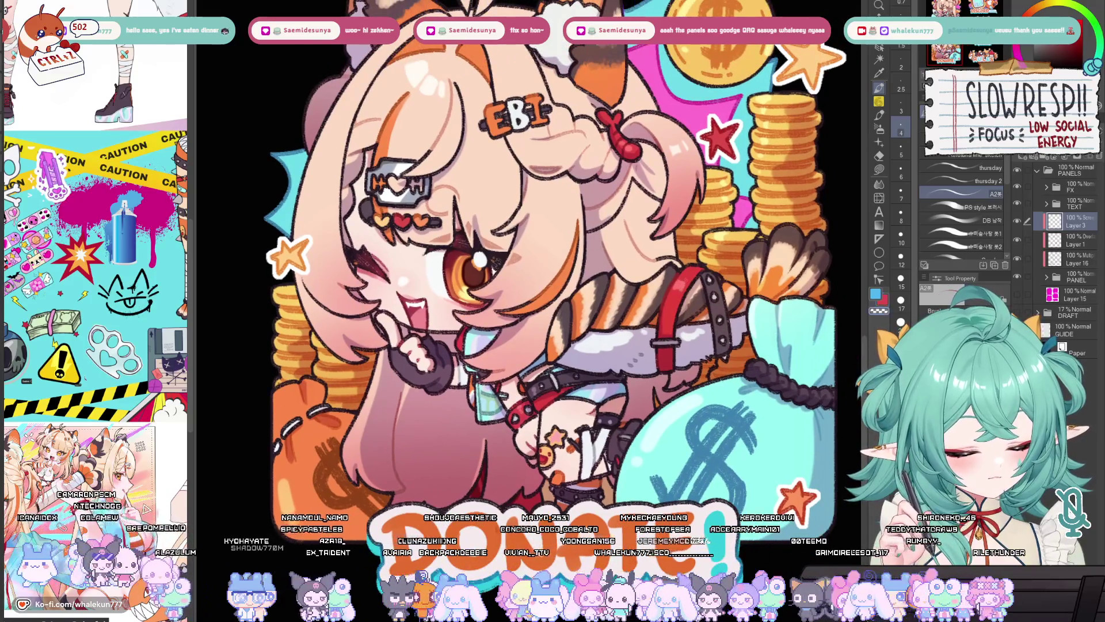
scroll(697, 295, "left", 5)
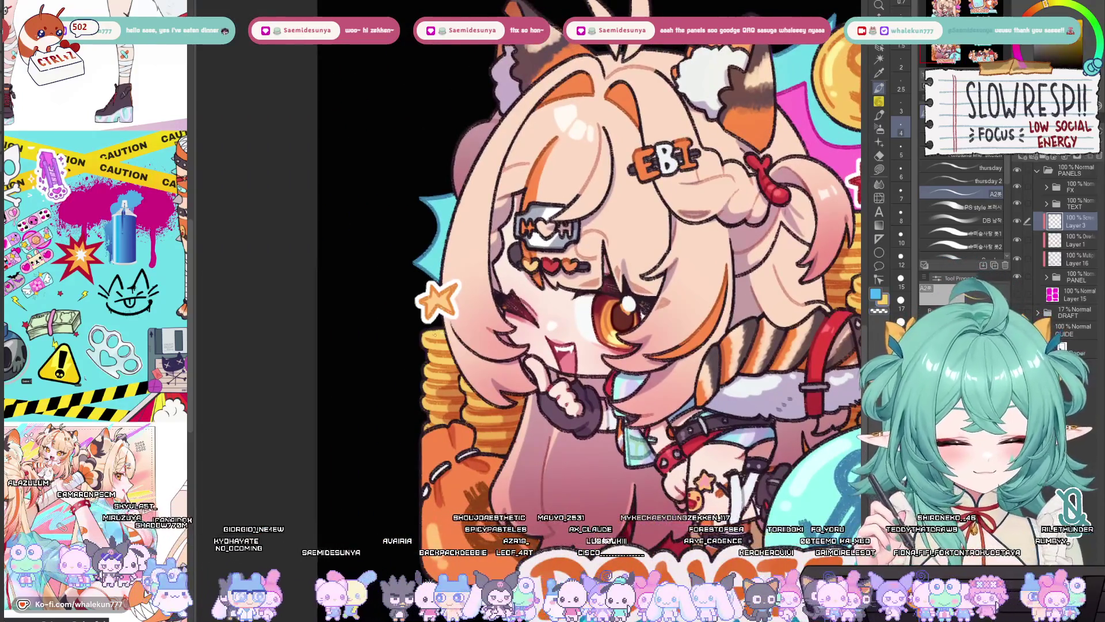
key("bracketright")
key("bracketright")
key("bracketright")
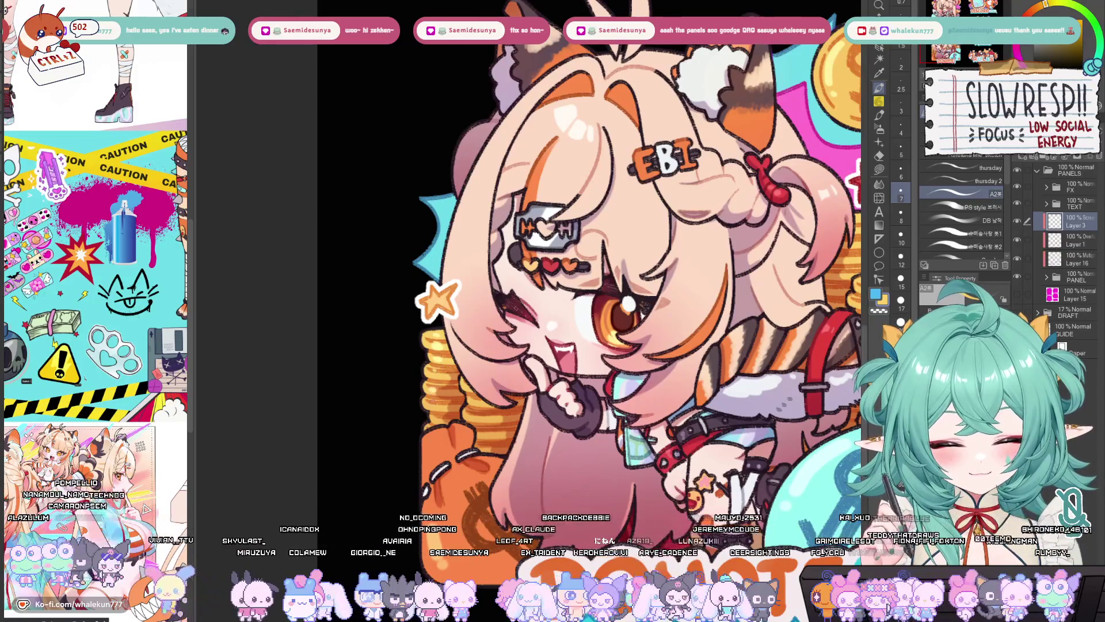
scroll(633, 387, "down", 3)
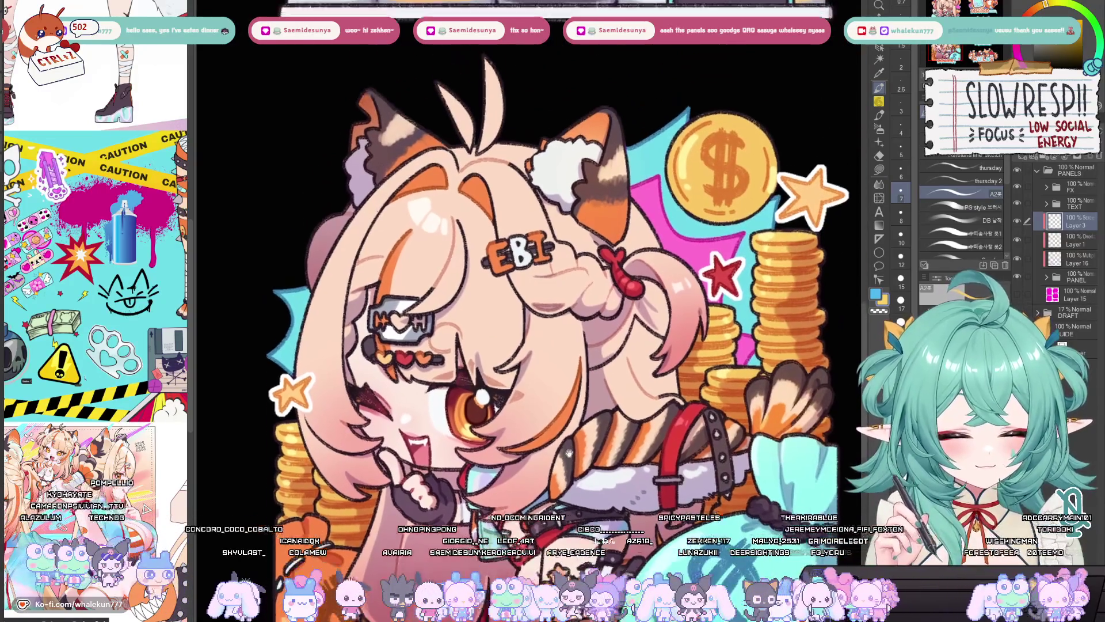
scroll(551, 460, "up", 1)
scroll(550, 403, "up", 1)
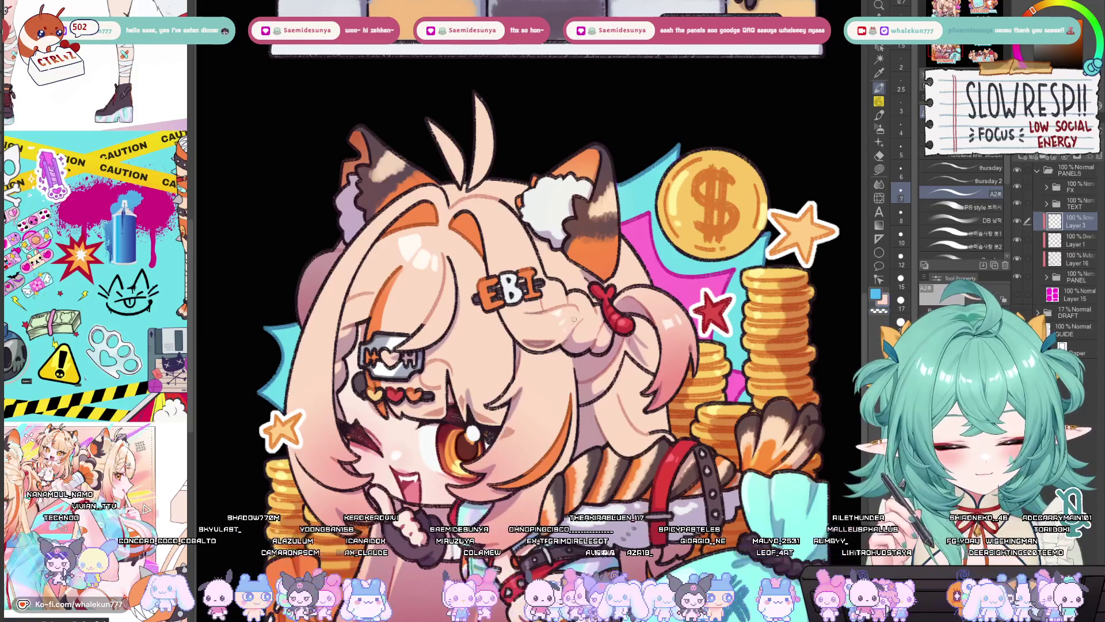
scroll(576, 287, "up", 10)
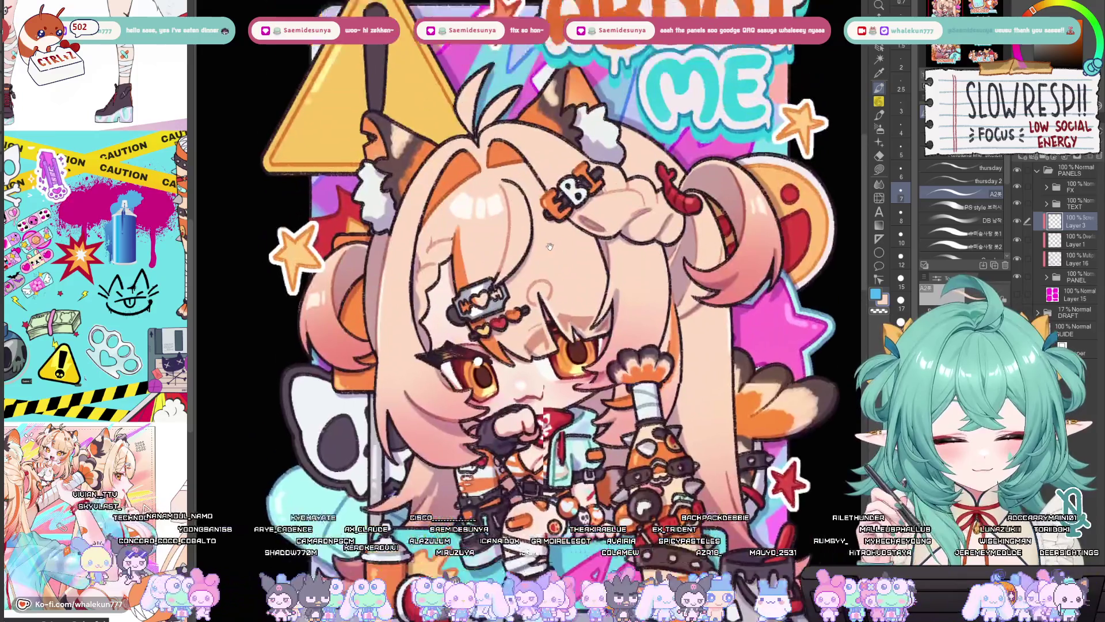
left_click_drag(550, 246, 560, 297)
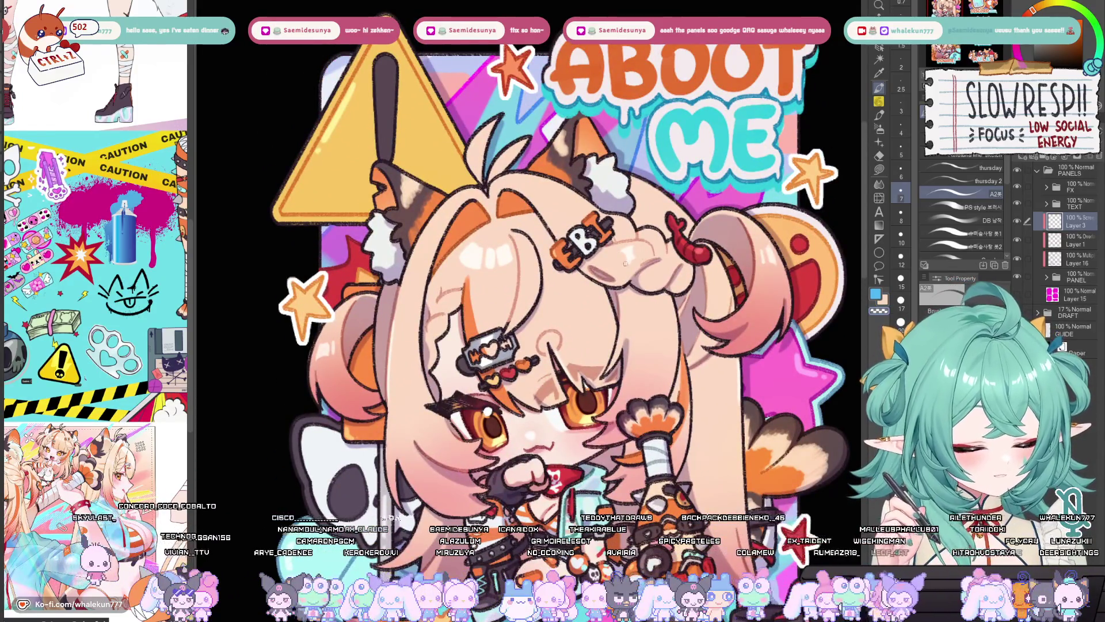
scroll(637, 262, "up", 2)
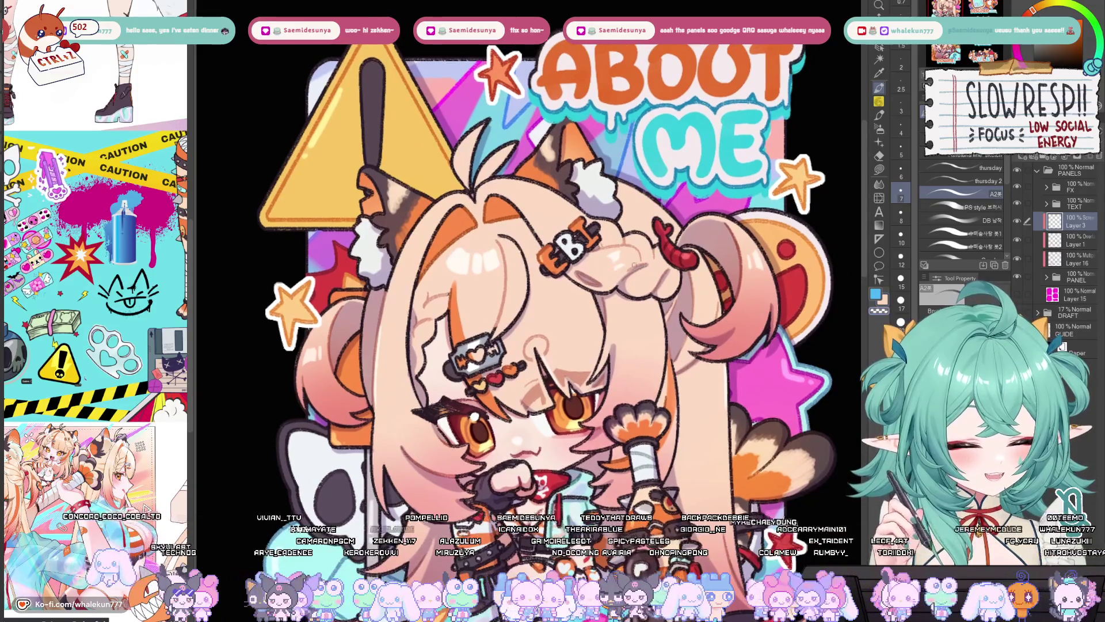
left_click_drag(656, 268, 613, 284)
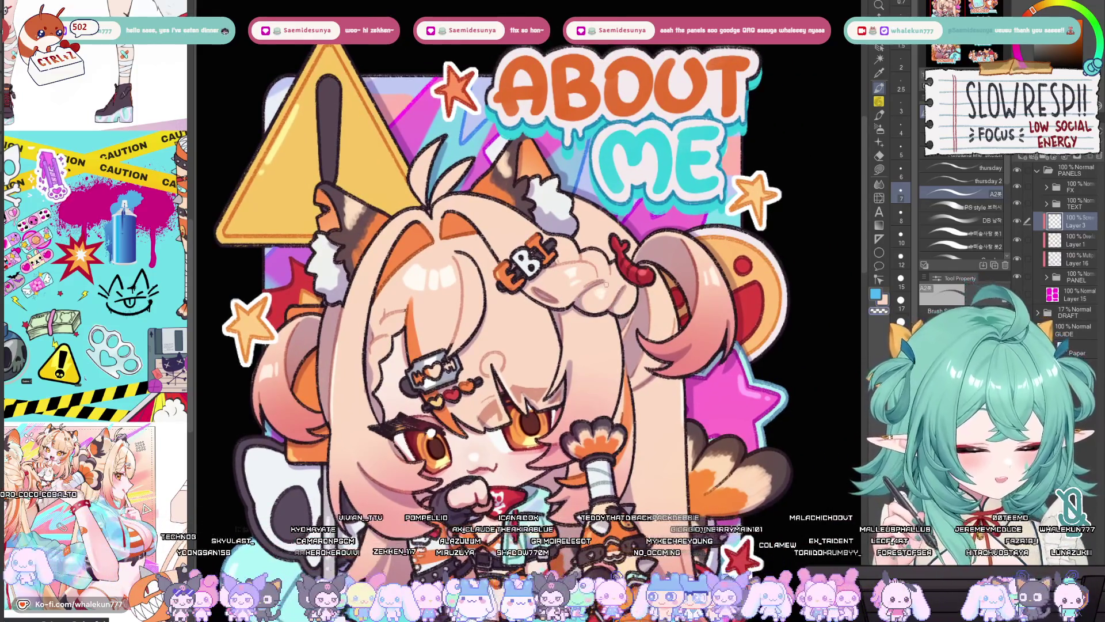
scroll(608, 293, "down", 5)
scroll(621, 279, "up", 6)
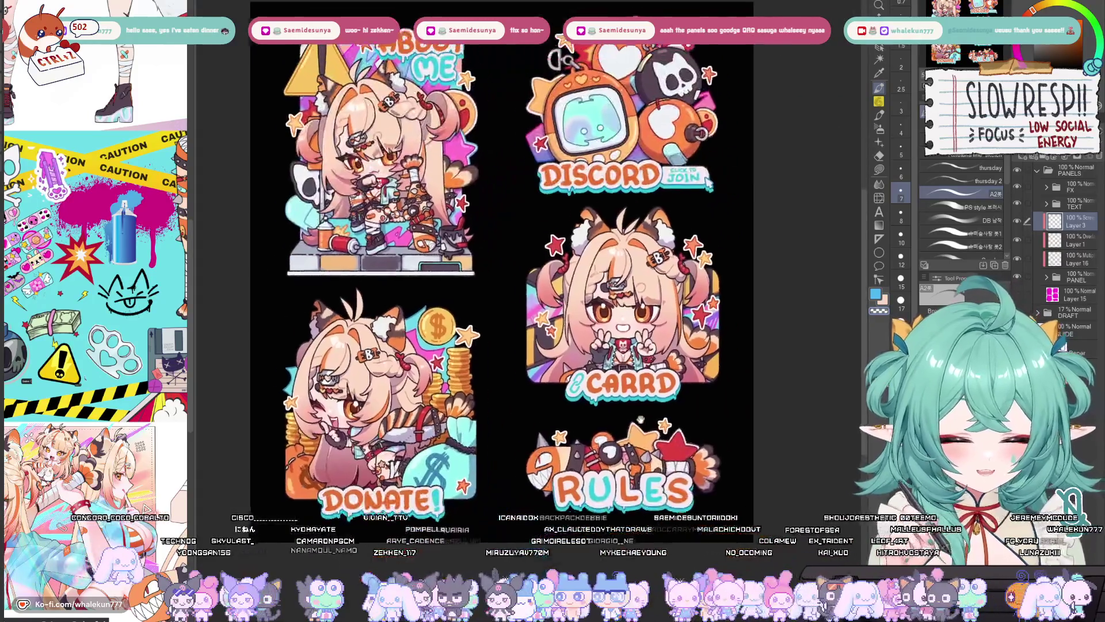
scroll(621, 278, "up", 1)
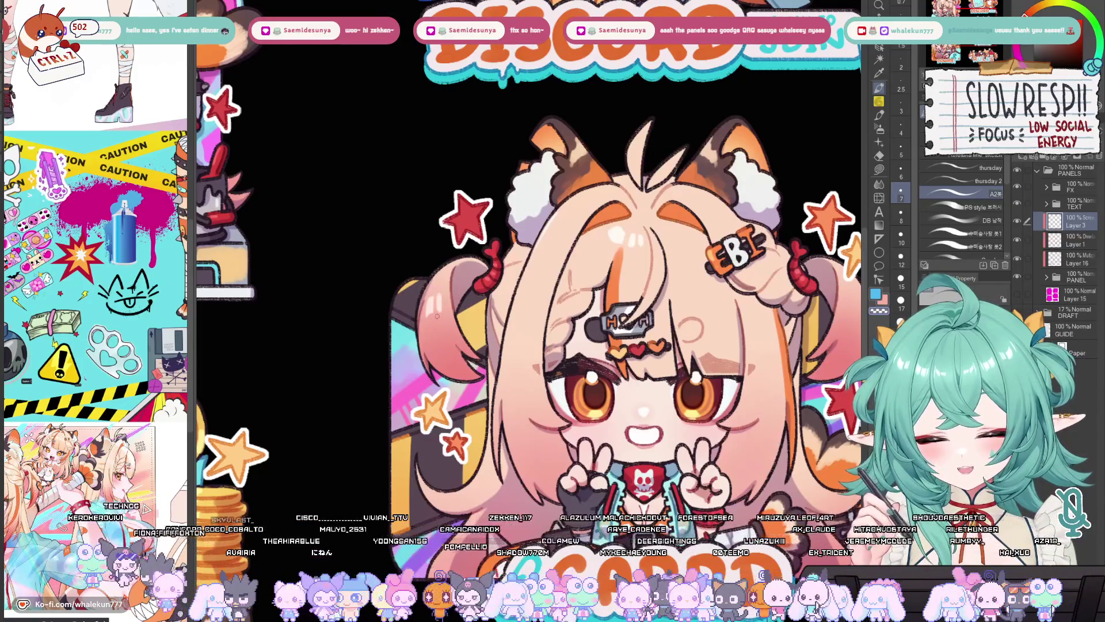
scroll(528, 249, "right", 6)
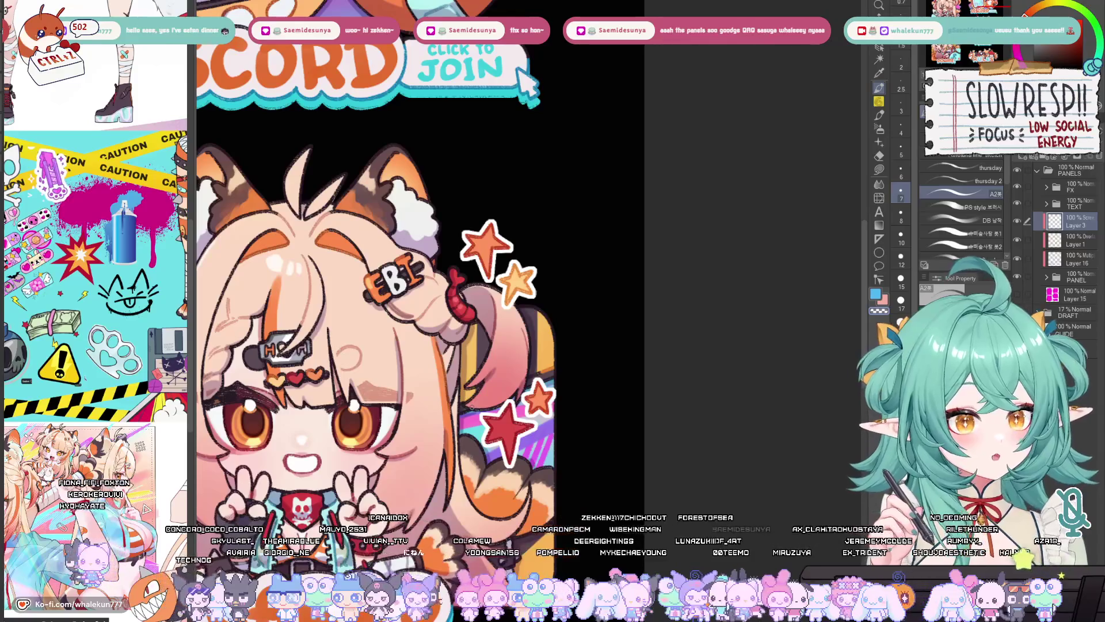
left_click_drag(539, 369, 697, 283)
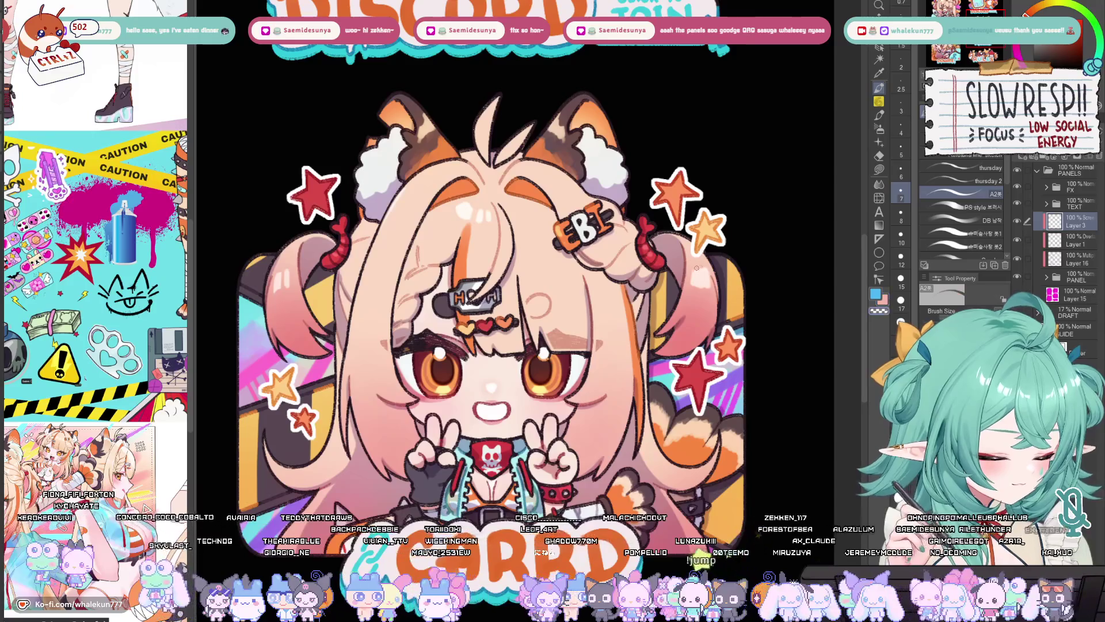
key("bracketleft")
key("bracketleft")
left_click_drag(699, 280, 731, 252)
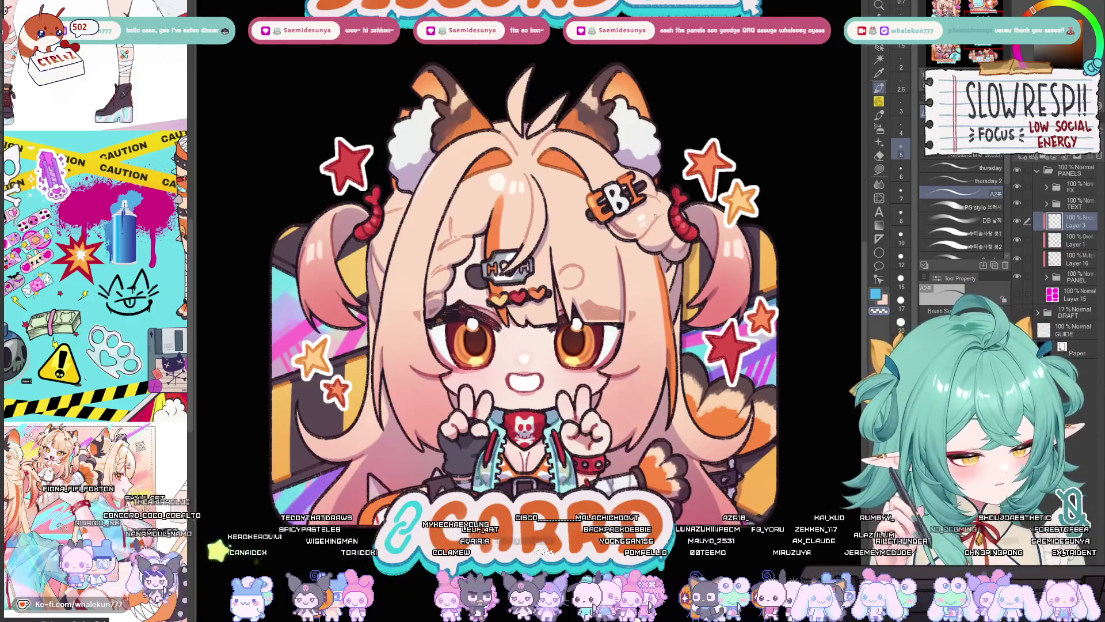
mouse_move(649, 236)
left_mouse_down()
mouse_move(641, 221)
mouse_move(719, 107)
left_mouse_up()
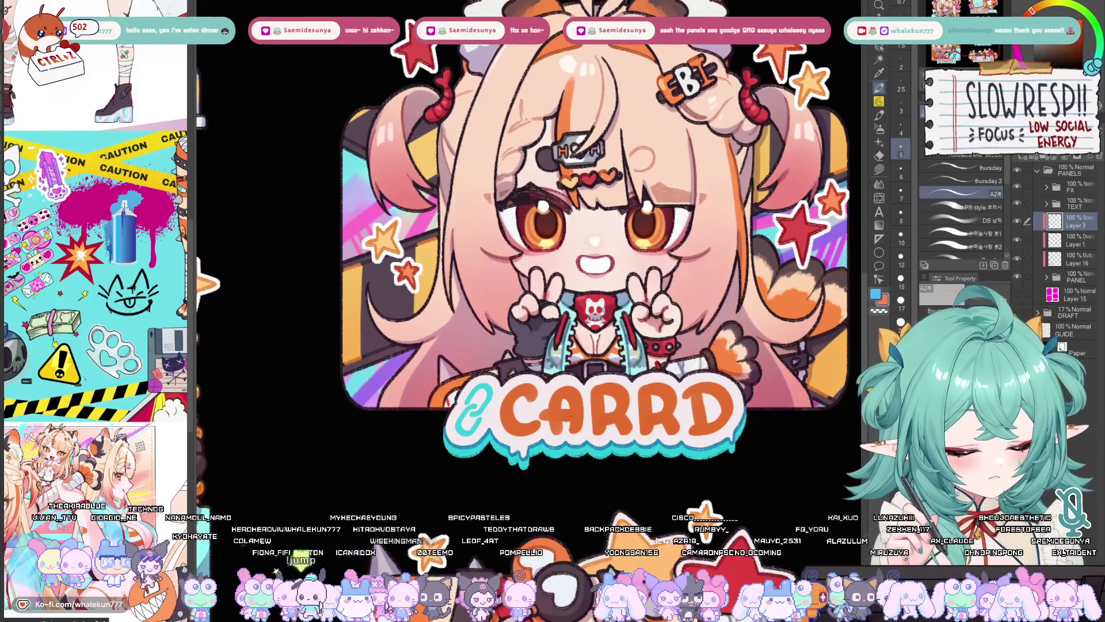
left_click_drag(713, 346, 681, 359)
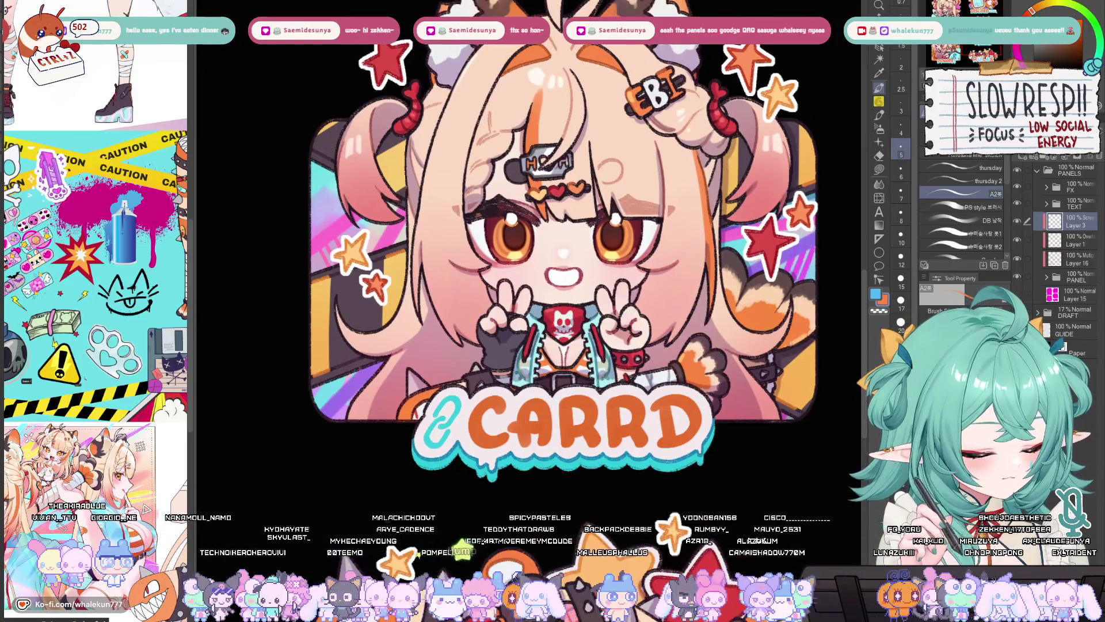
left_click_drag(564, 432, 668, 144)
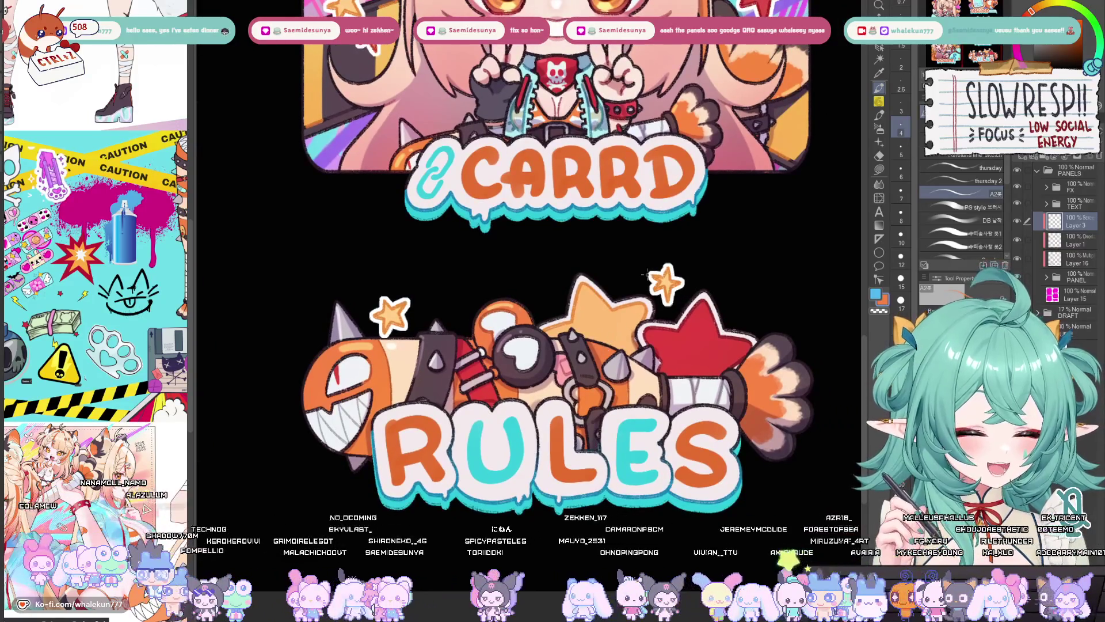
Step: Sample the star's red, adjust the brush size and touch up the rocket's orange tail
left_click(701, 332, "alt")
key("bracketright")
key("bracketright")
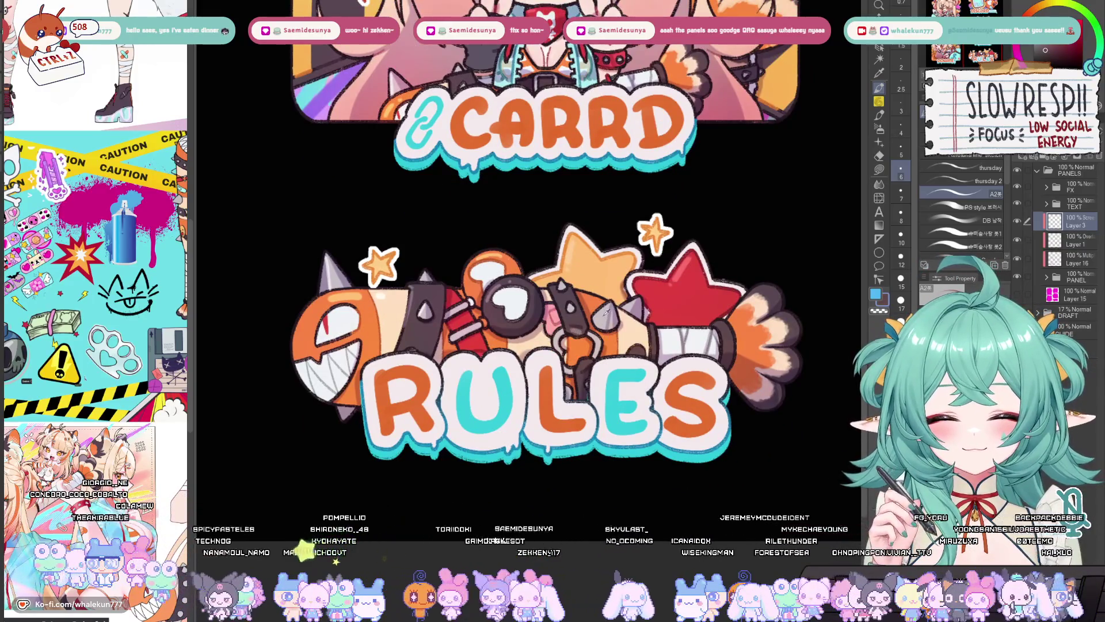
key("bracketleft")
key("bracketleft")
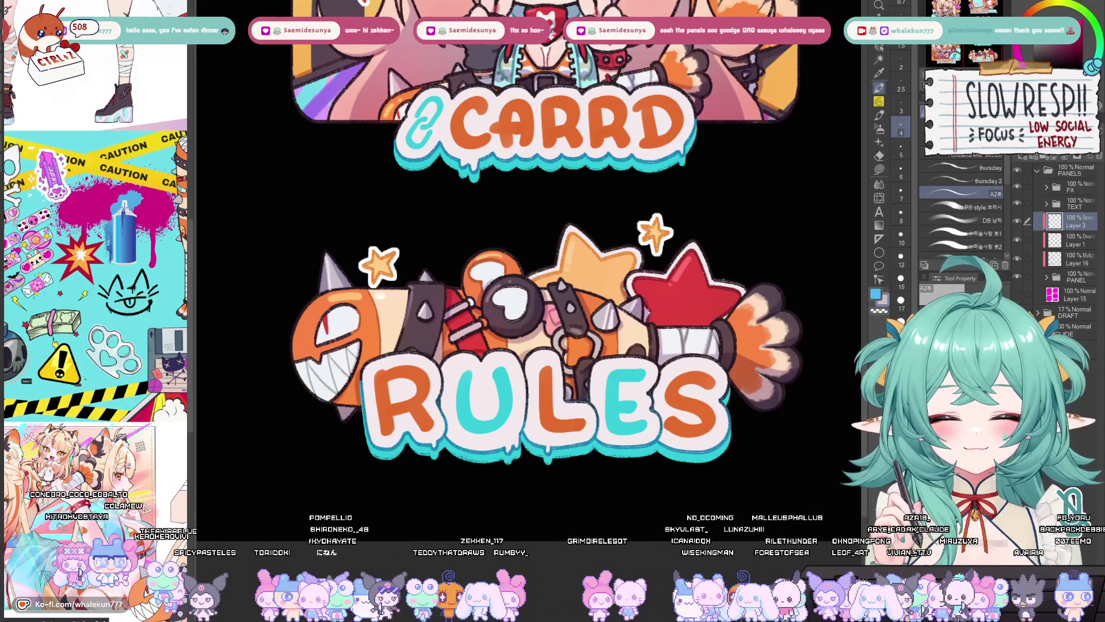
key("bracketright")
key("bracketright")
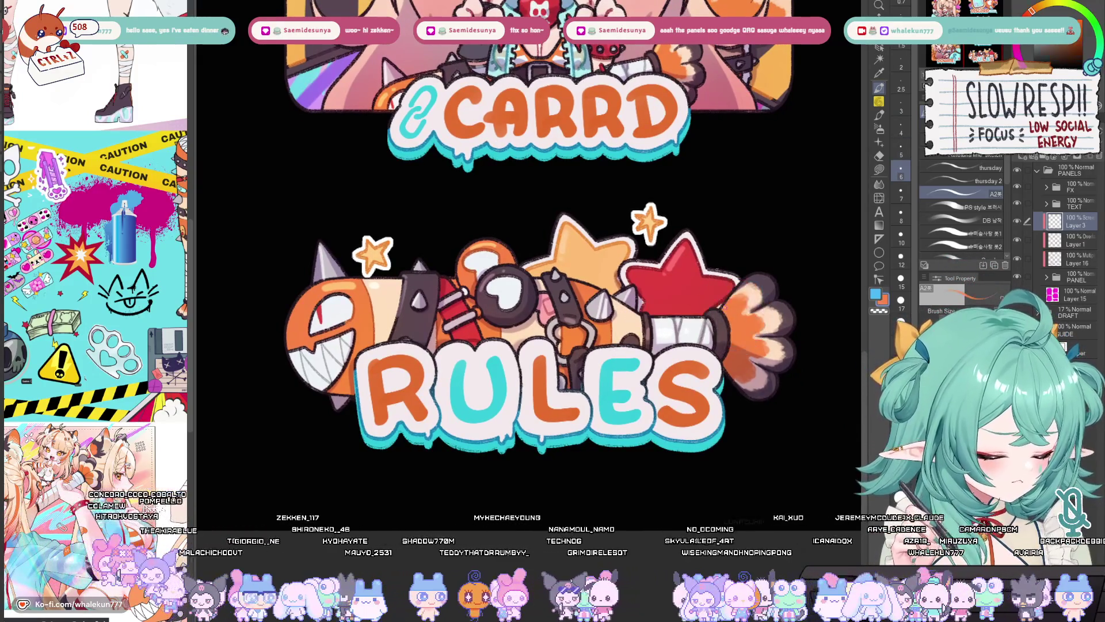
left_click_drag(720, 324, 723, 337)
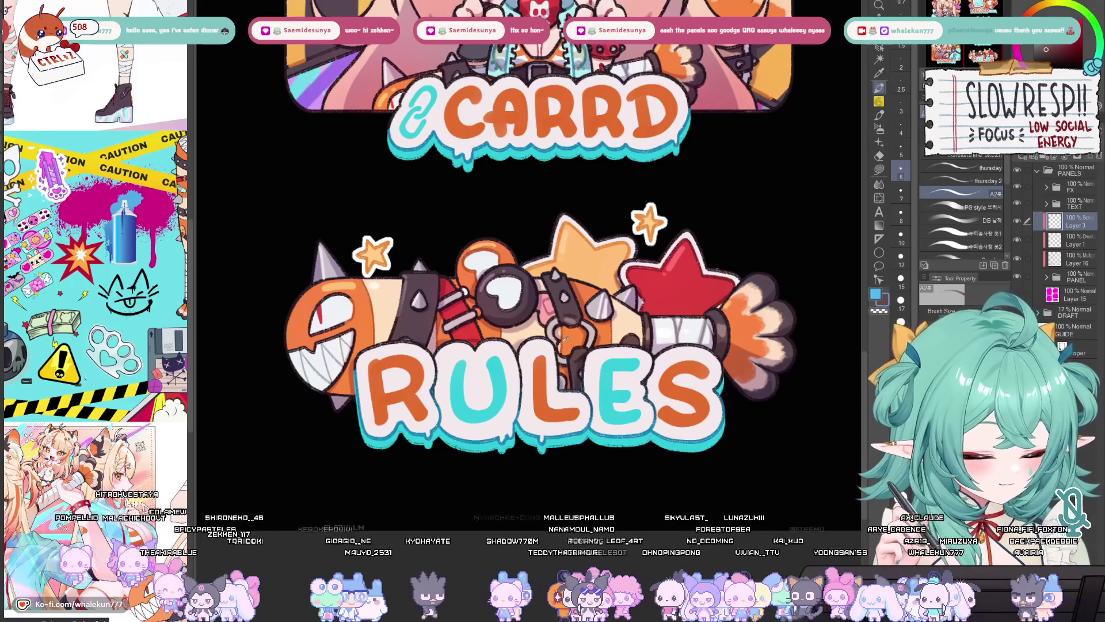
Step: Mirror the RULES panel to check it and pan the CARRD and RULES panels up
left_click_drag(566, 316, 582, 348)
key("h")
key("h")
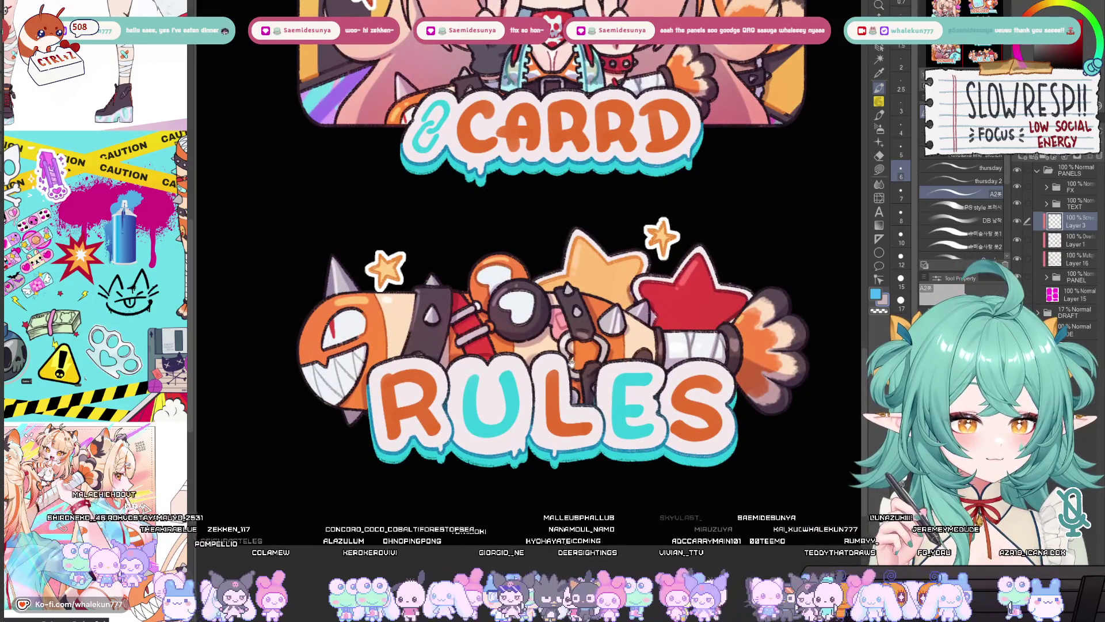
left_click_drag(606, 344, 599, 351)
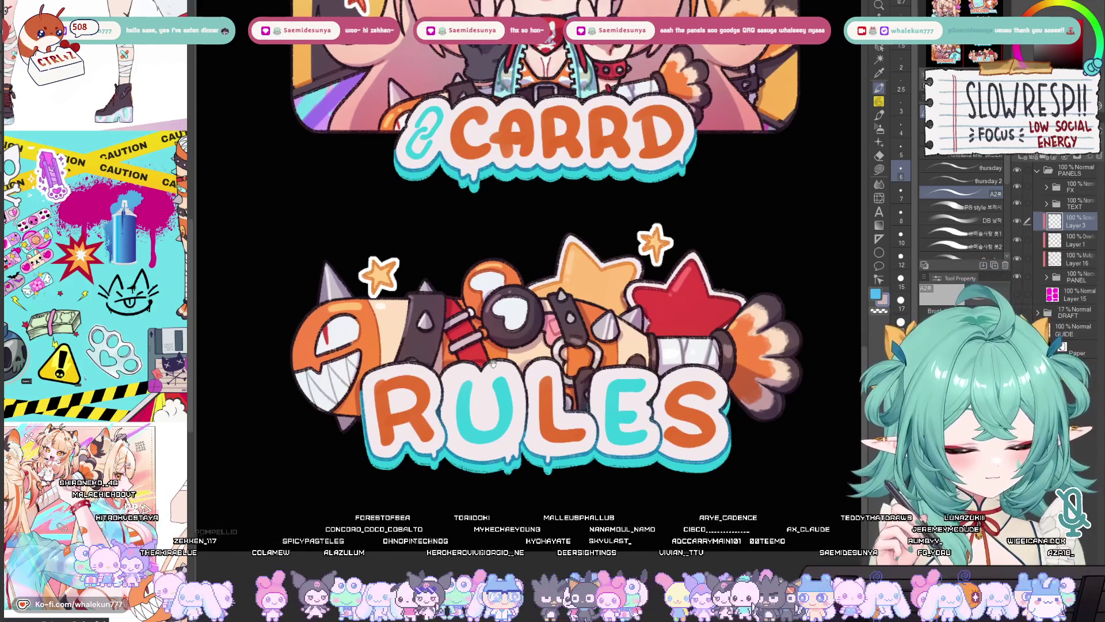
left_click_drag(493, 363, 515, 362)
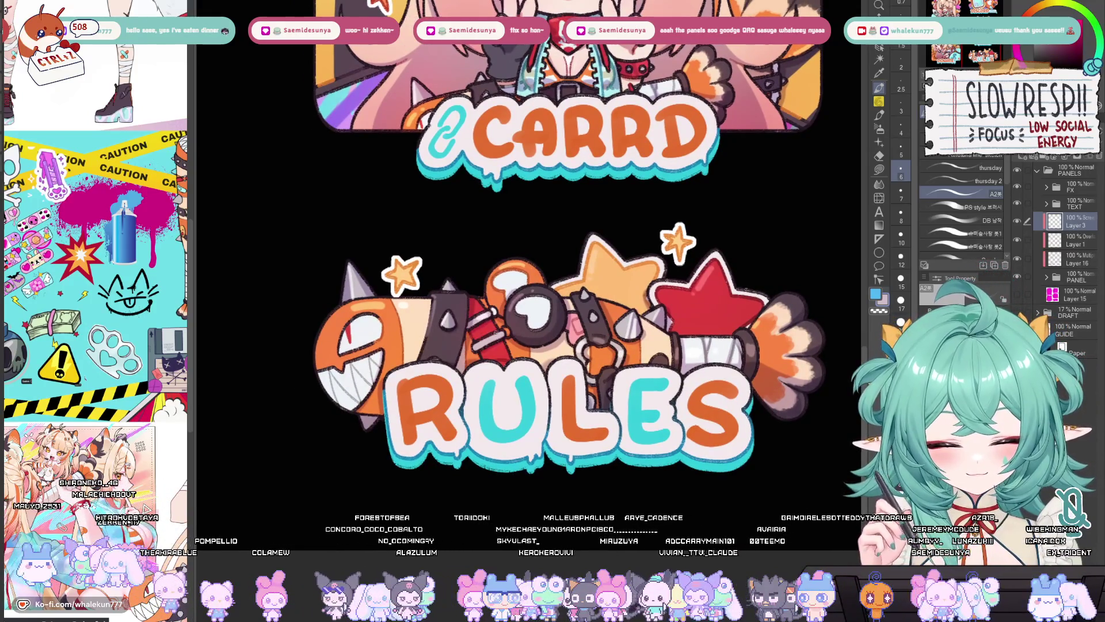
left_click_drag(523, 360, 543, 337)
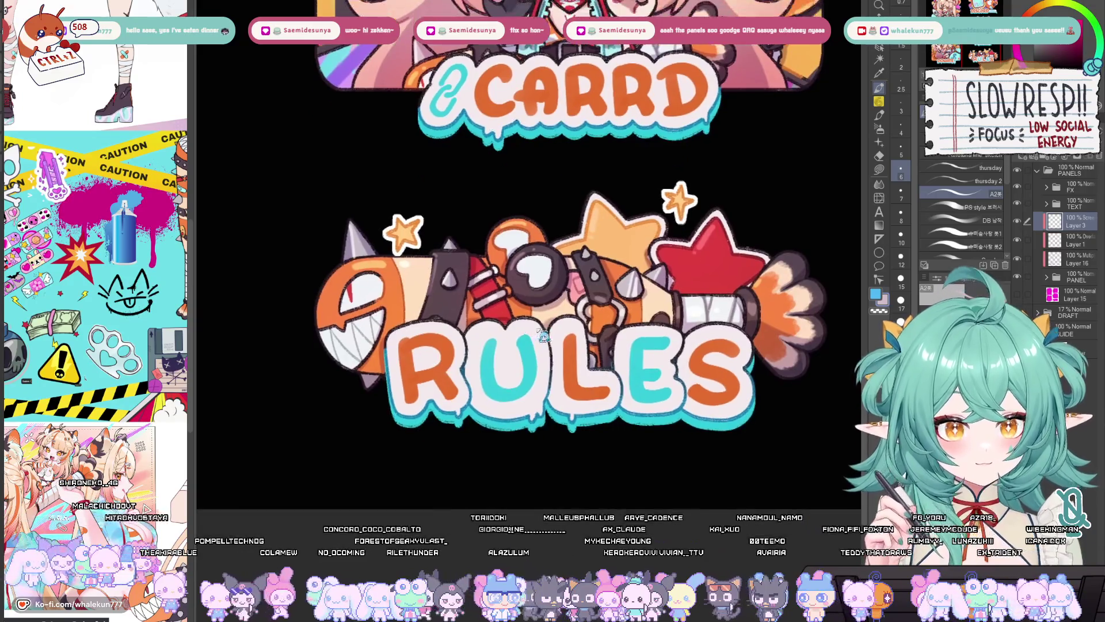
scroll(544, 337, "down", 5)
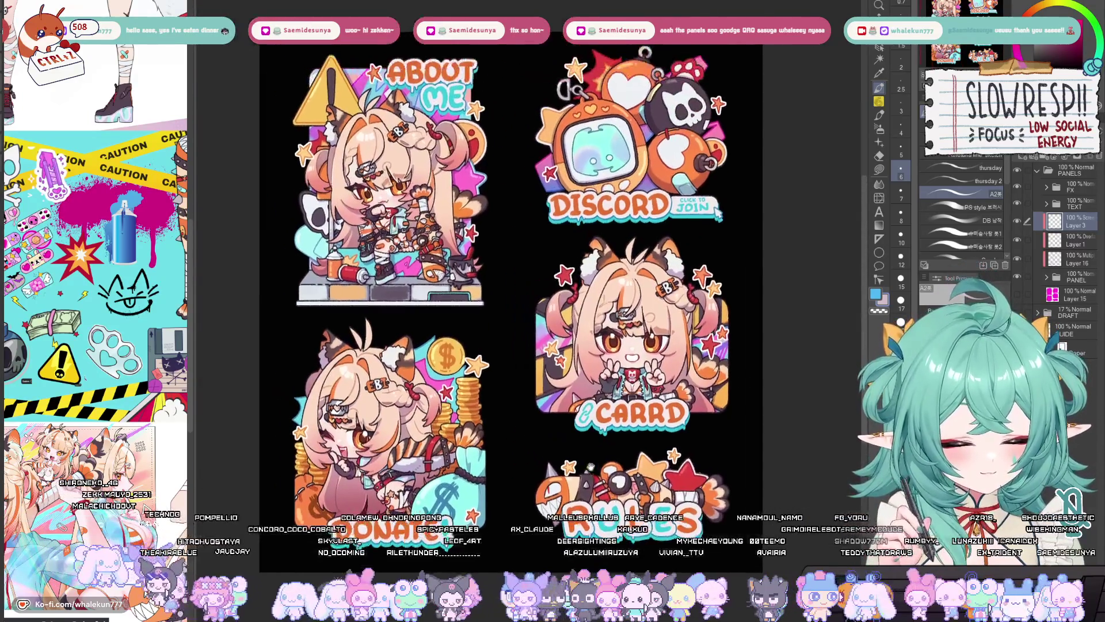
Step: Zoom in and mirror the canvas to review the finished panels up close
scroll(587, 443, "up", 4)
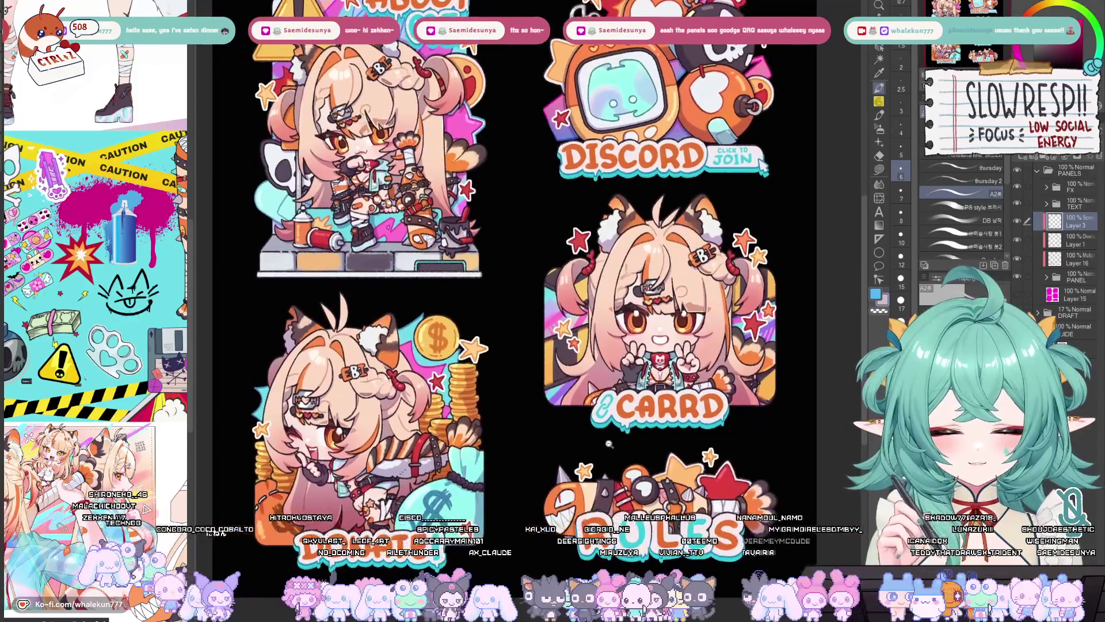
scroll(609, 443, "down", 3)
scroll(588, 441, "up", 3)
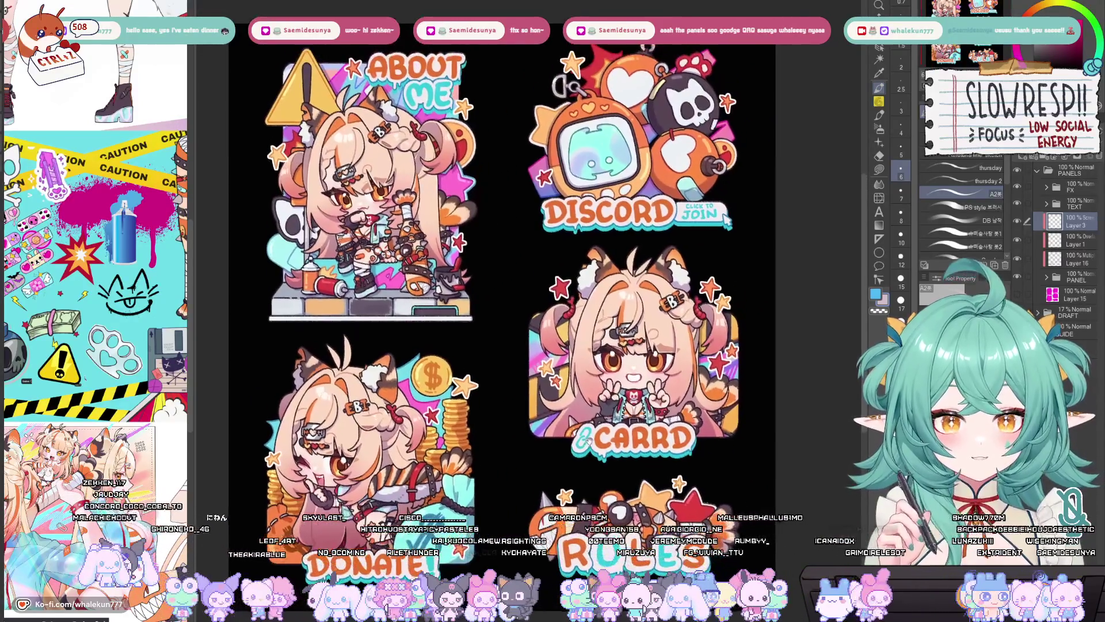
key("h")
key("h")
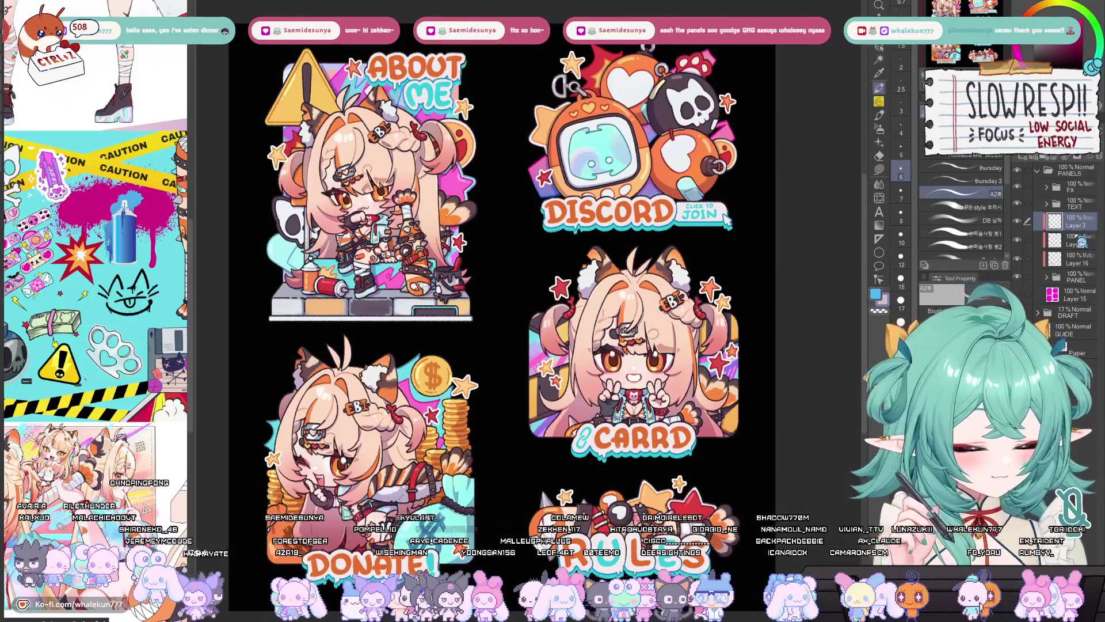
left_click_drag(518, 288, 587, 276)
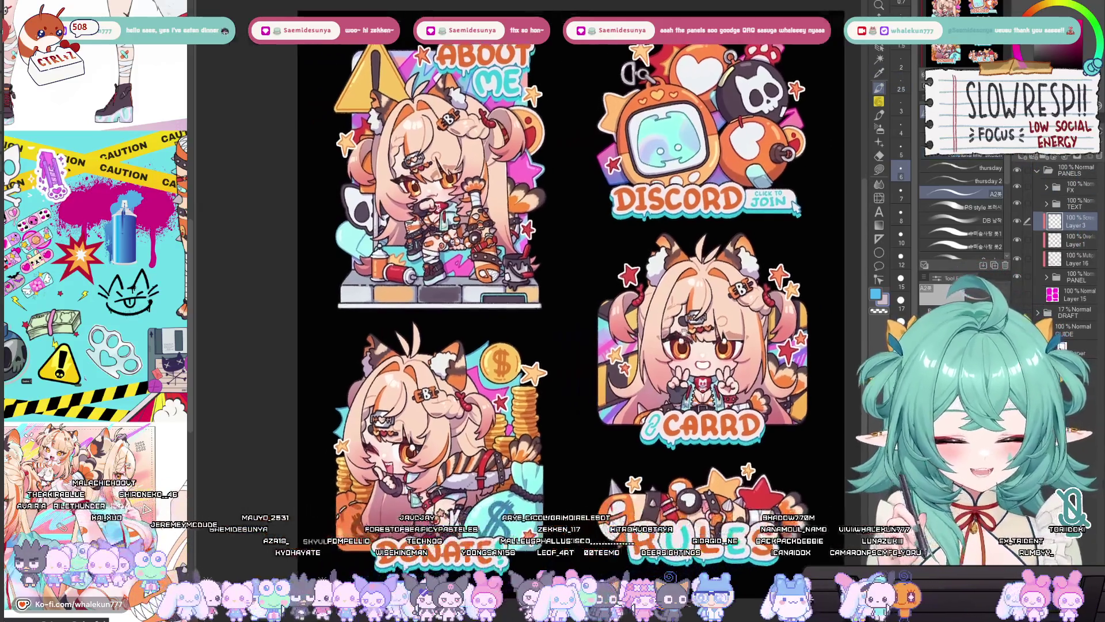
Step: Fit the whole panel sheet on screen, collapse the PANELS group and switch to the scalloped page
key("ctrl+0")
scroll(552, 259, "up", 3)
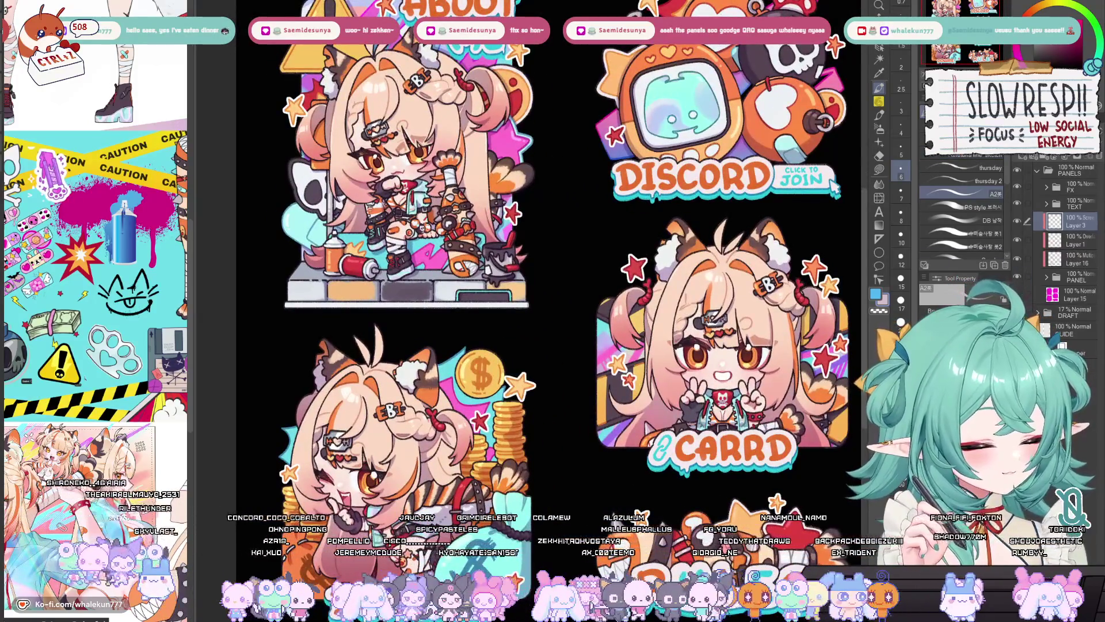
key("ctrl+0")
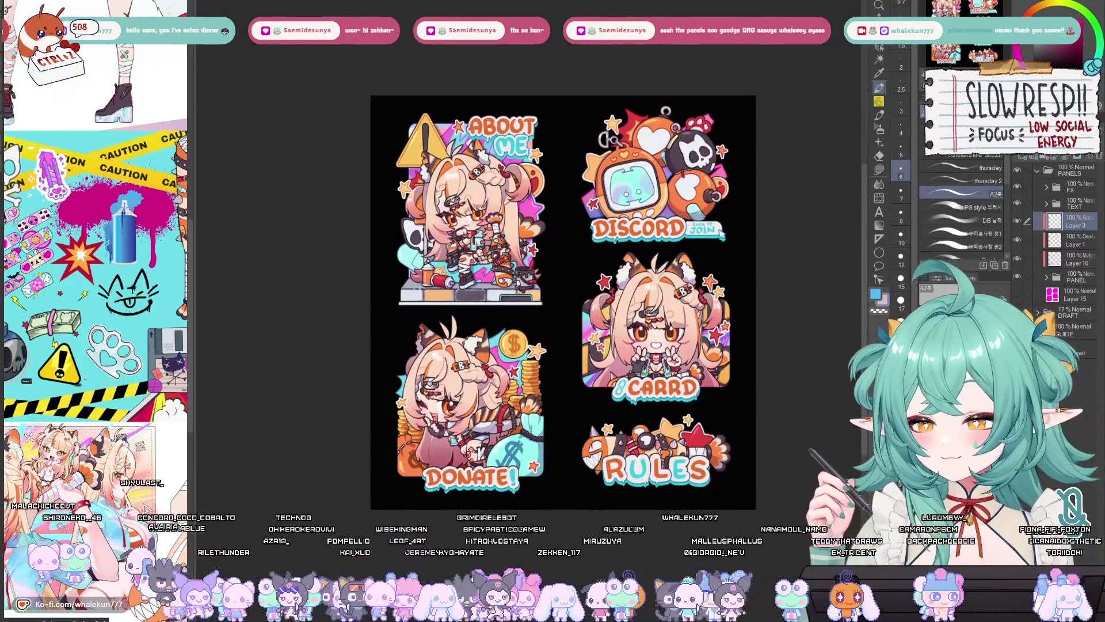
scroll(553, 288, "up", 3)
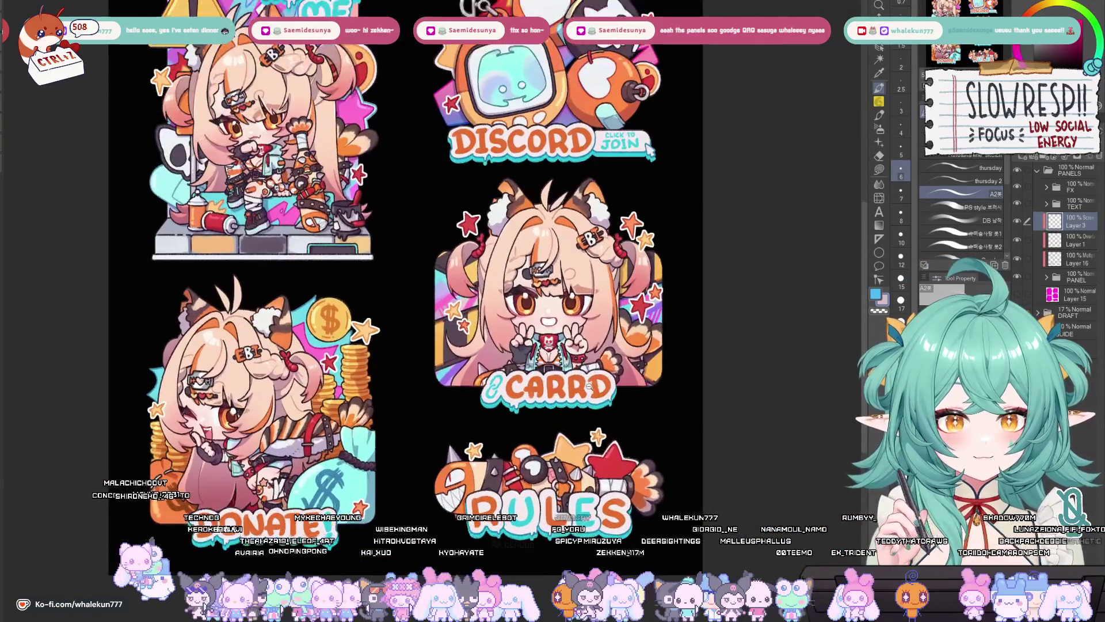
scroll(647, 443, "up", 3)
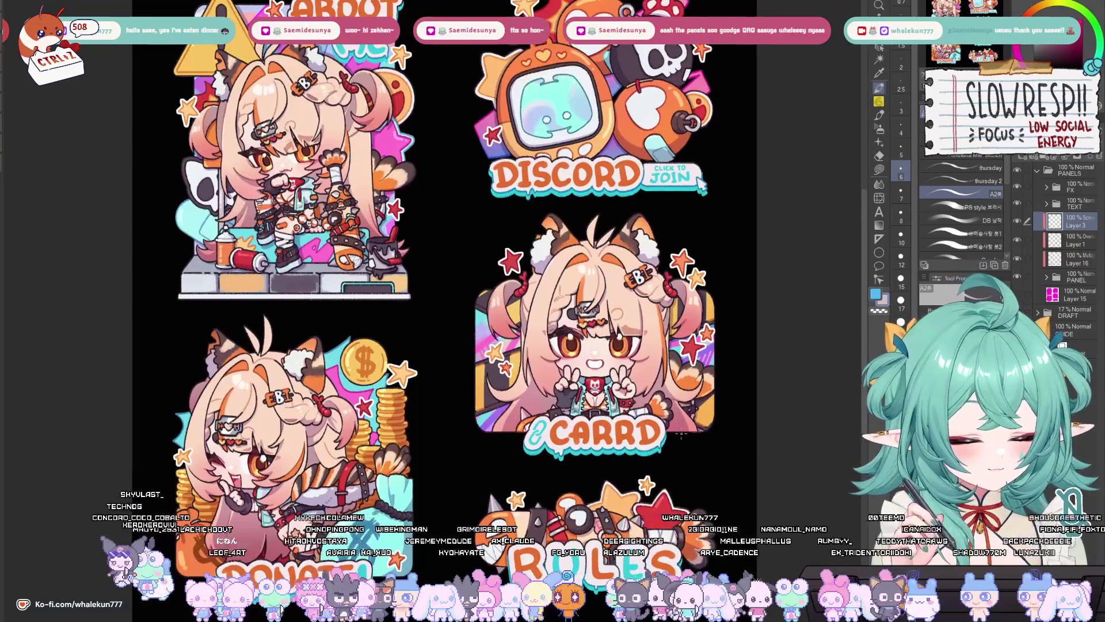
left_click(1037, 170)
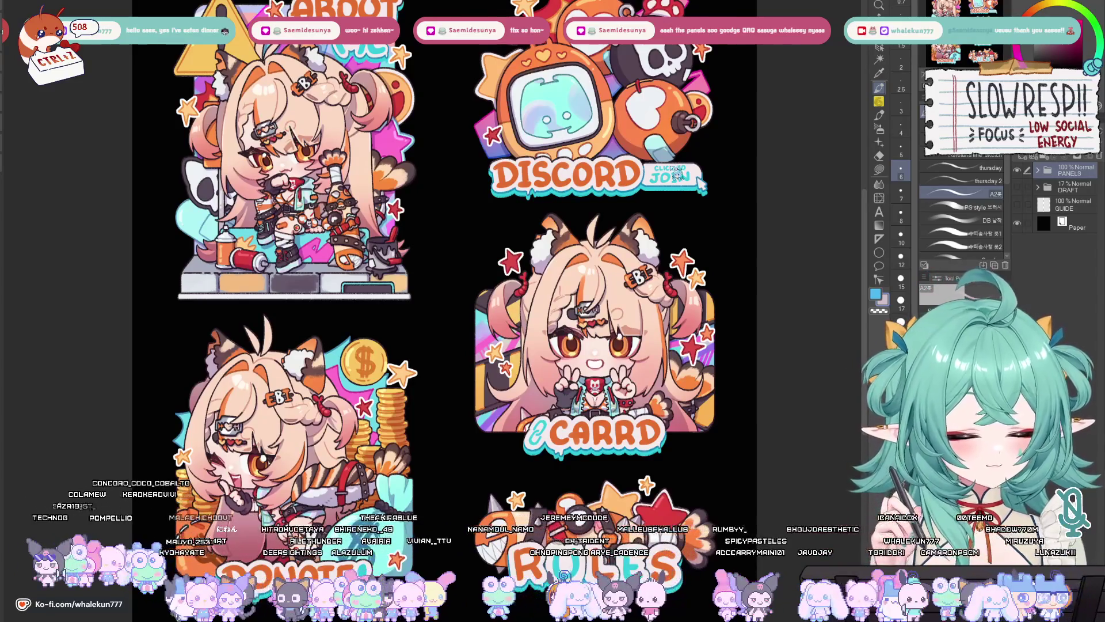
key("ctrl+Tab")
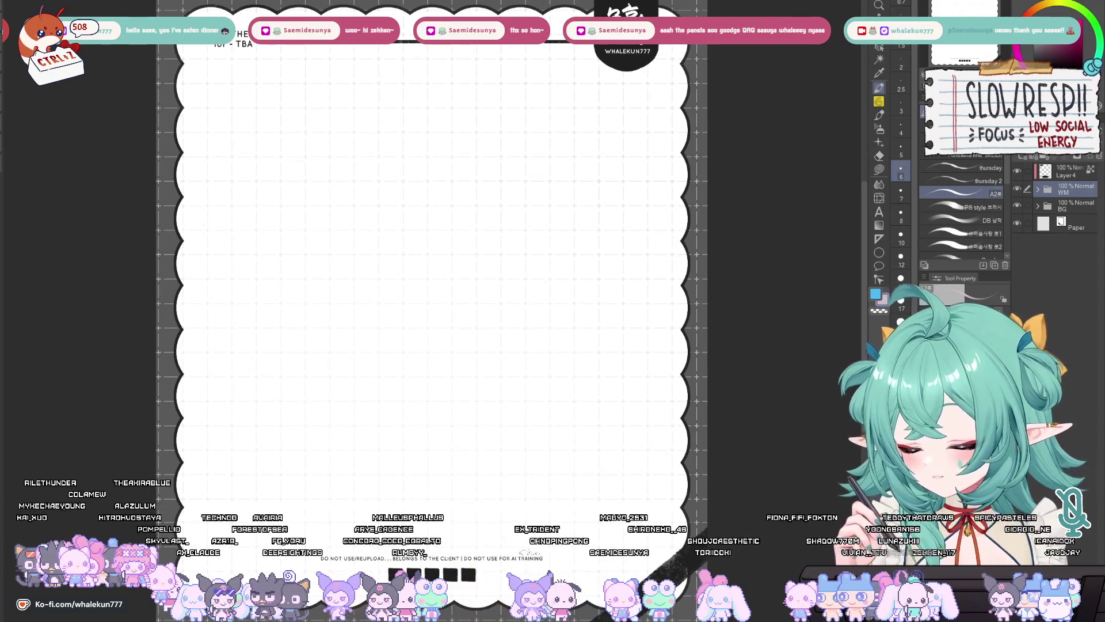
Step: Return to the finished panels document, choose the Move layer tool (K) and hide the black paper layer
key("ctrl+Tab")
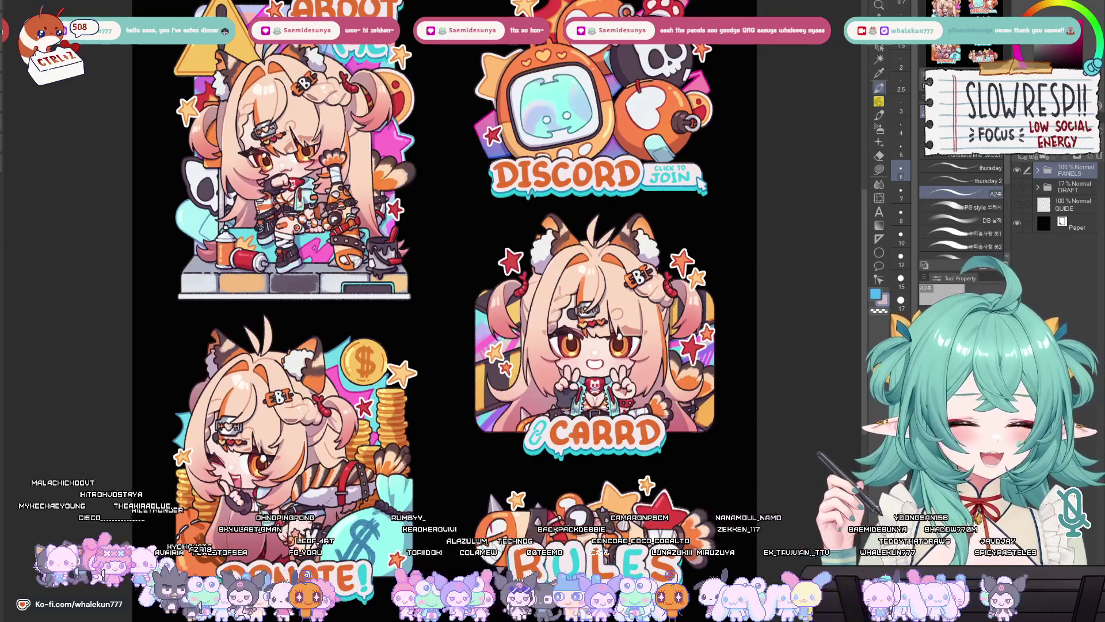
key("k")
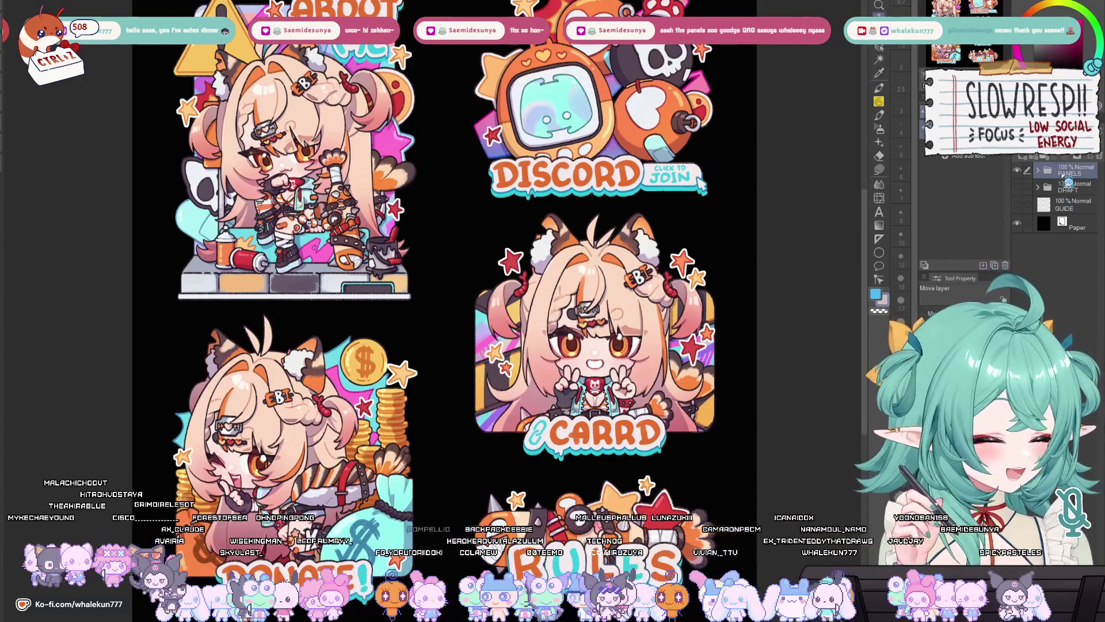
left_click(1019, 223)
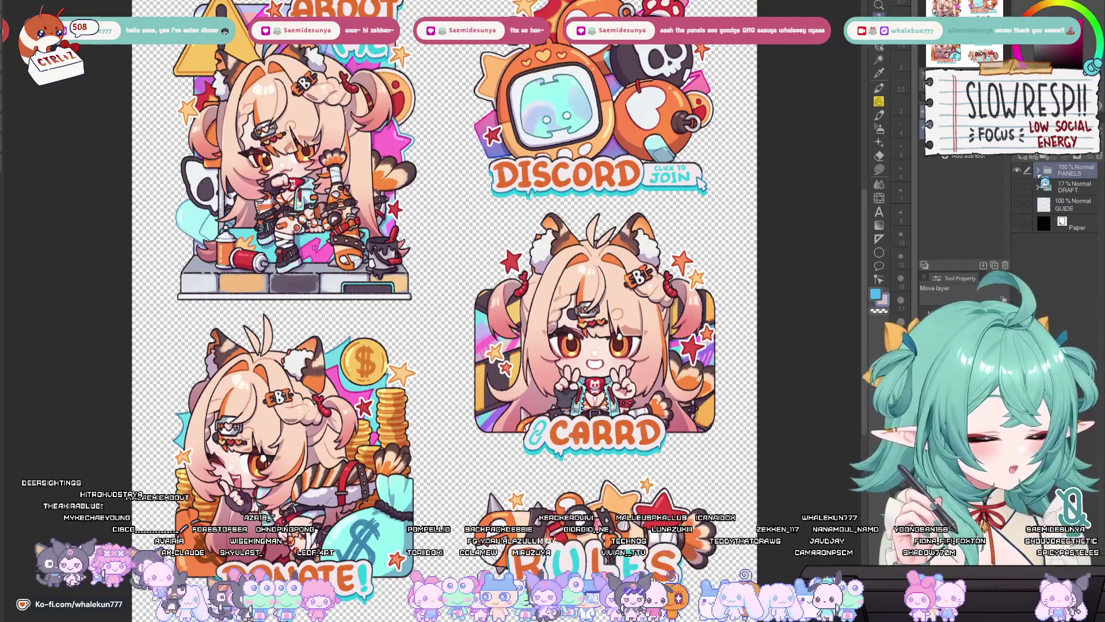
Step: Zoom out to view the whole sticker sheet, toggling the PANELS layer group open and closed
left_click(1038, 170)
key("ctrl+minus")
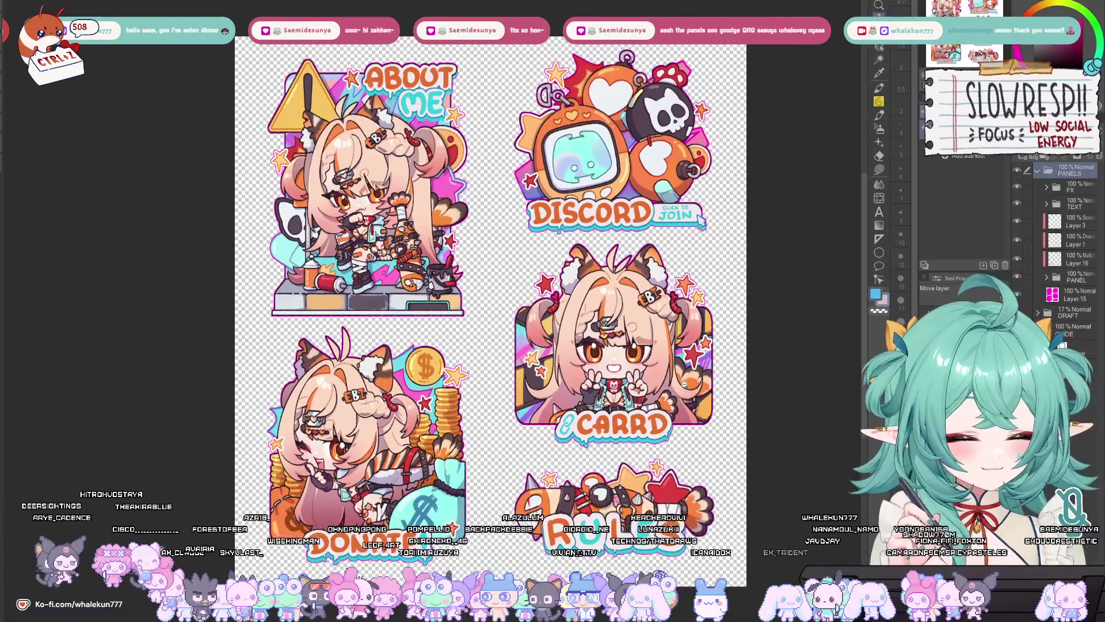
key("ctrl+minus")
left_click(1038, 170)
key("ctrl+plus")
key("ctrl+plus")
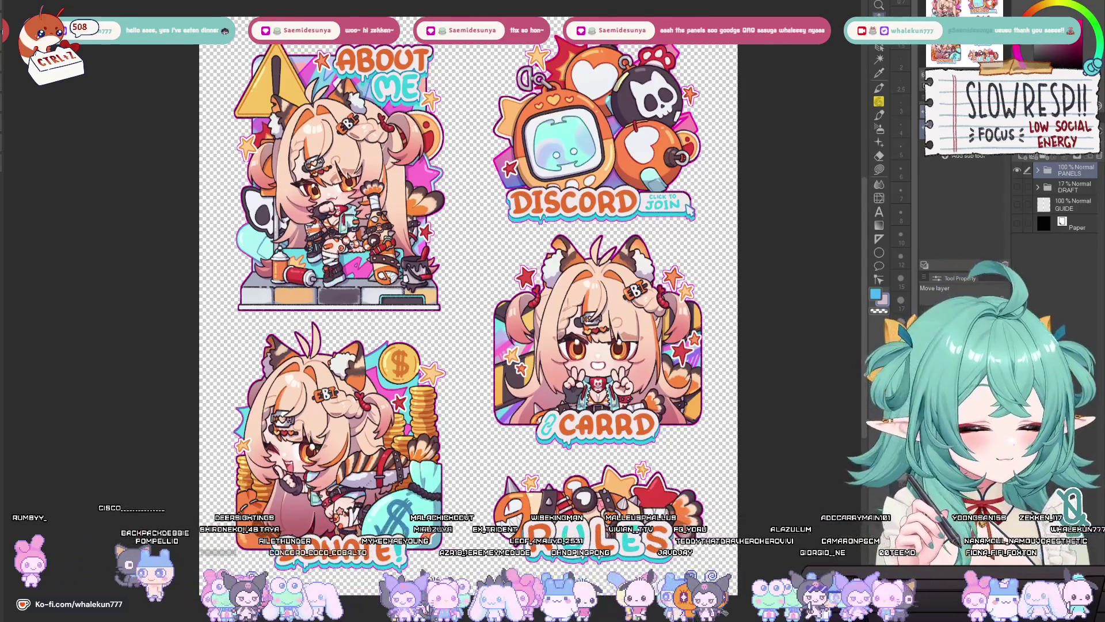
Step: Trim the canvas to a narrow vertical strip with the transform handles, then collapse PANELS
left_click(1038, 172)
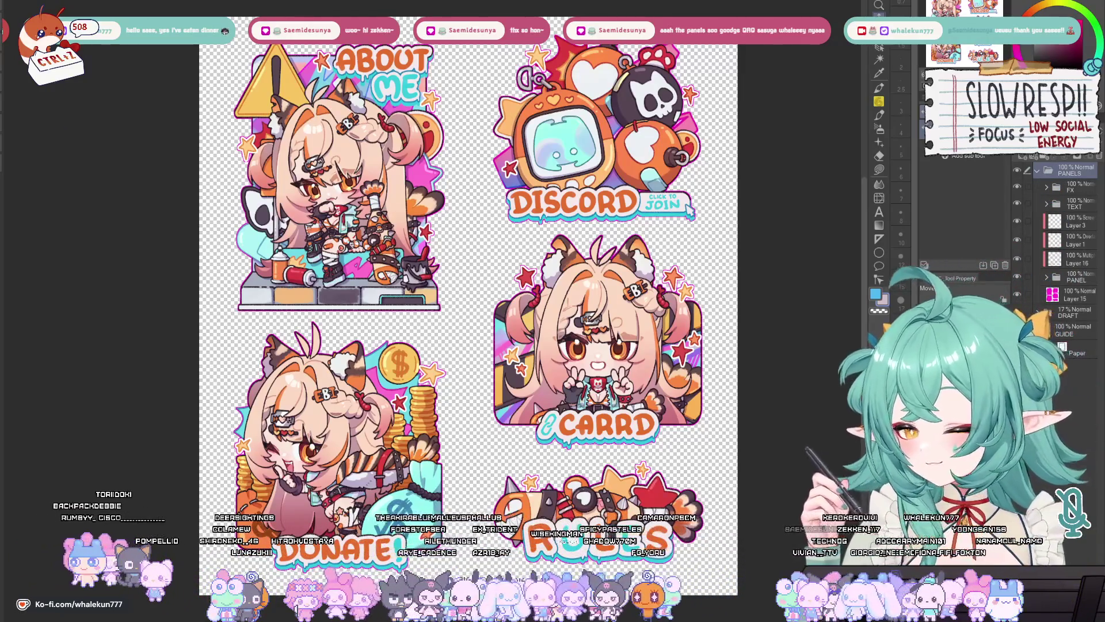
key("ctrl+t")
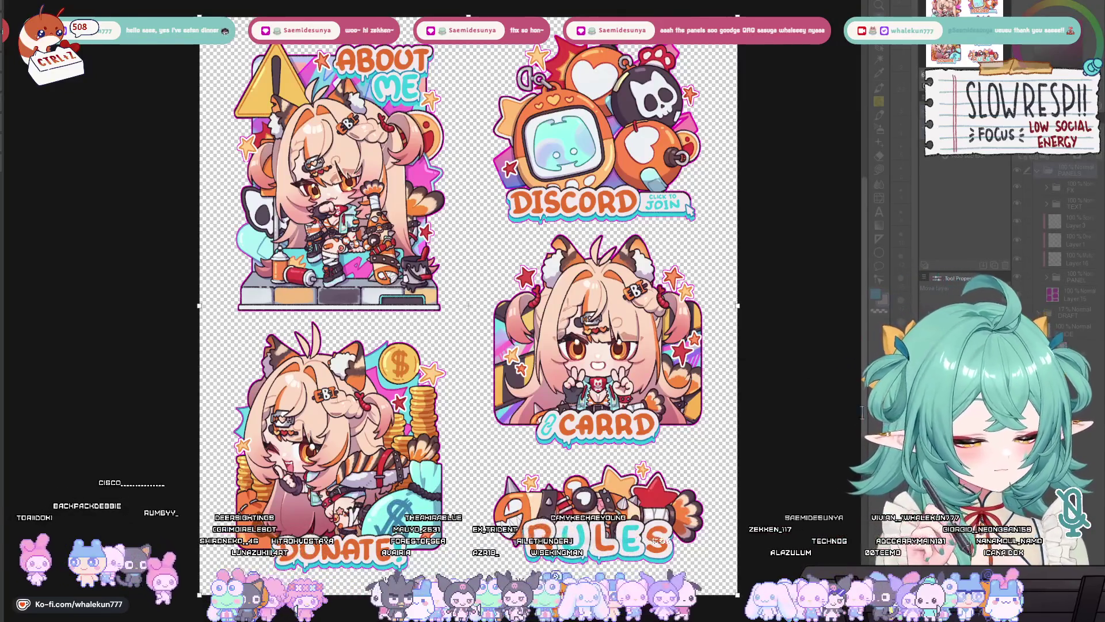
key("Return")
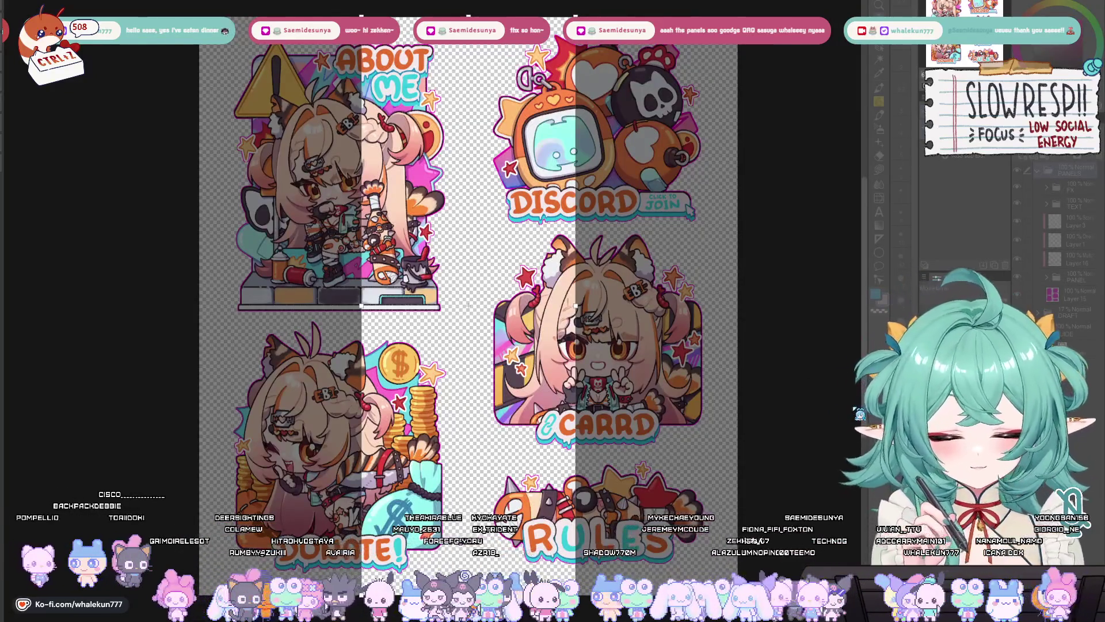
key("ctrl+z")
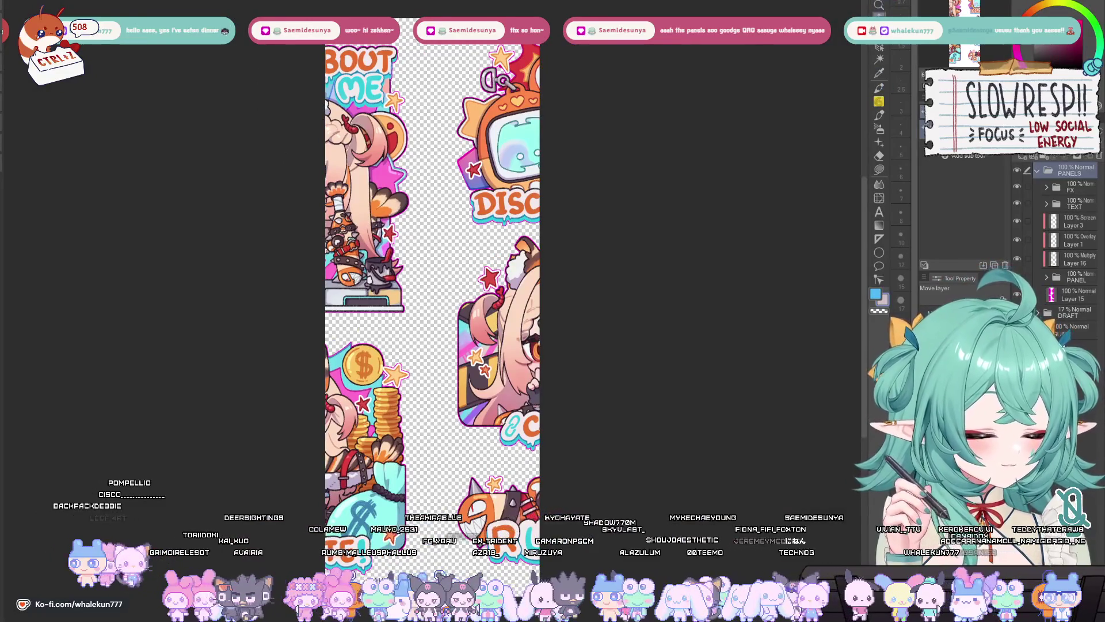
left_click(1036, 171)
Step: Slide the artwork right so the left column of panels fits the strip
mouse_move(492, 311)
left_mouse_down()
mouse_move(622, 317)
mouse_move(612, 313)
left_mouse_up()
scroll(453, 290, "up", 1)
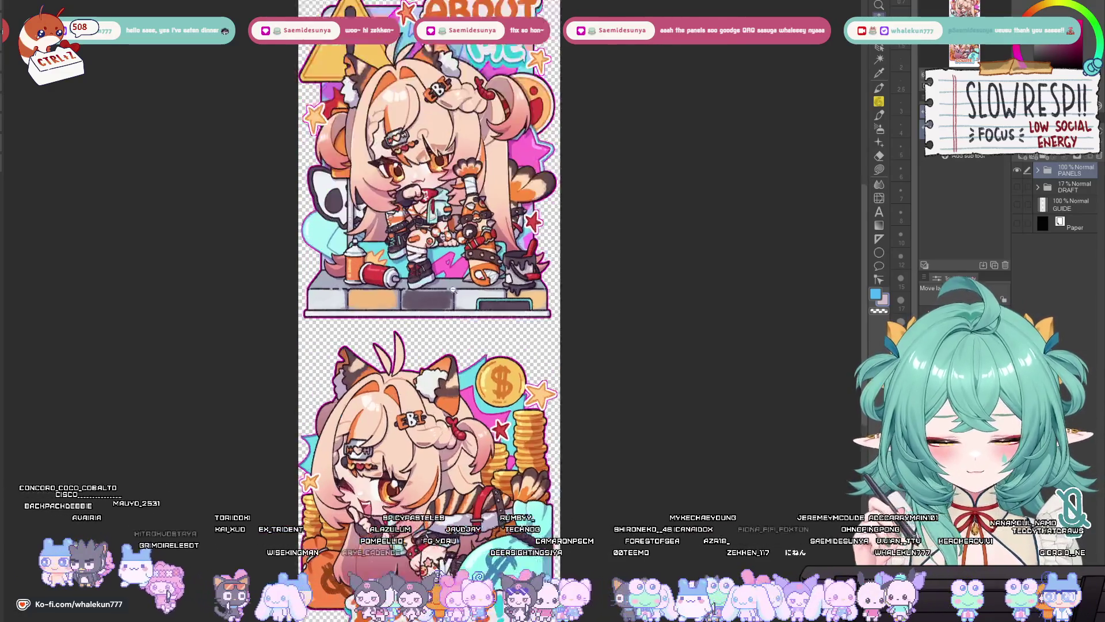
scroll(453, 290, "up", 4)
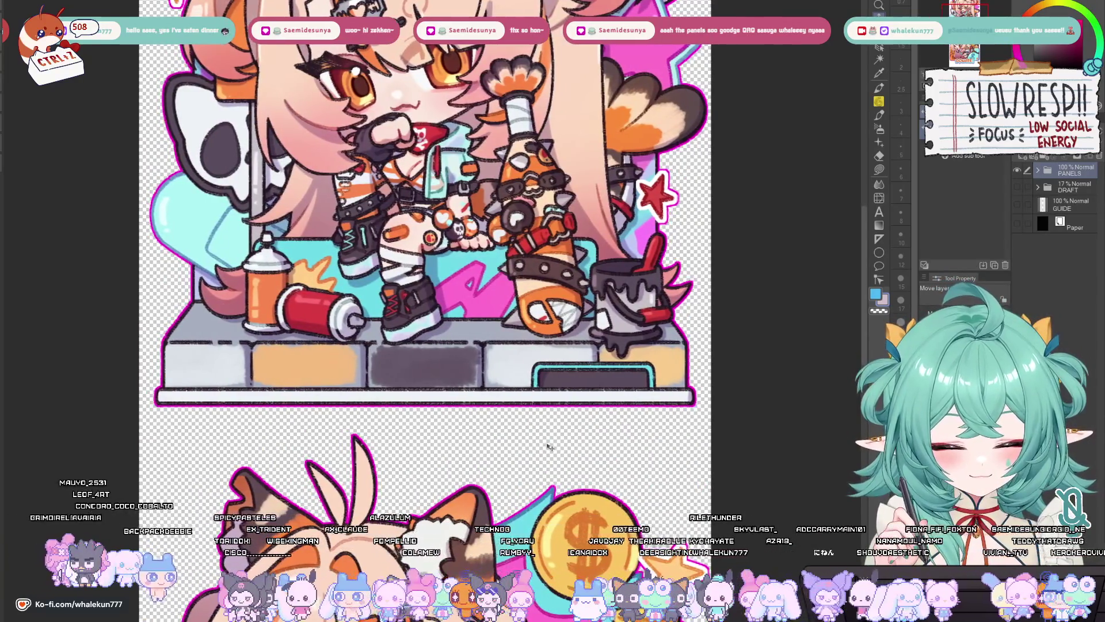
scroll(550, 447, "down", 3)
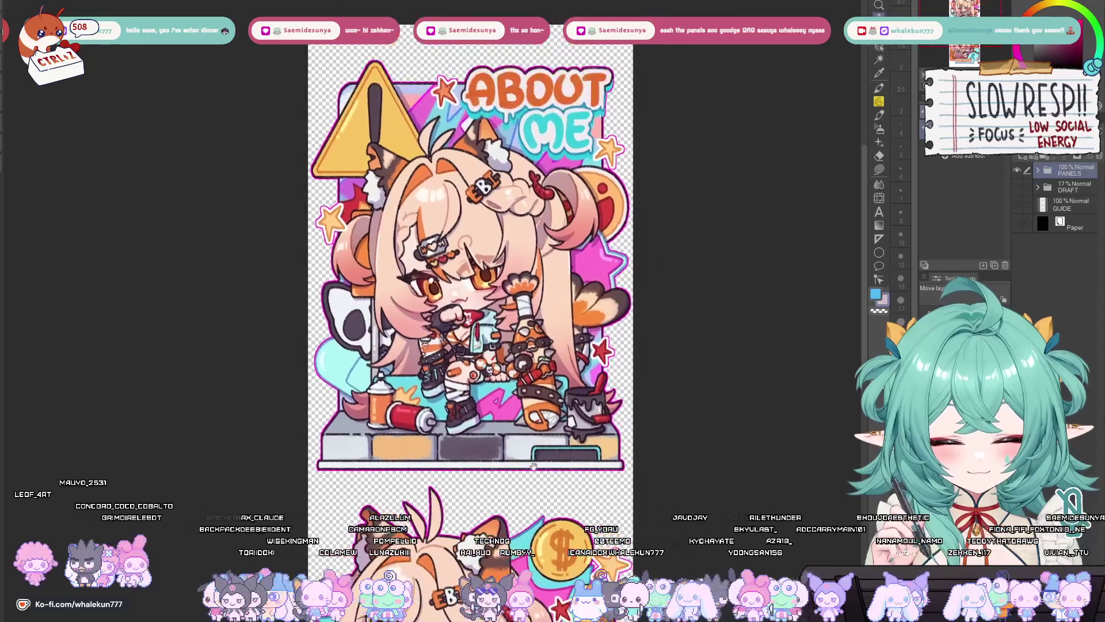
scroll(543, 456, "down", 2)
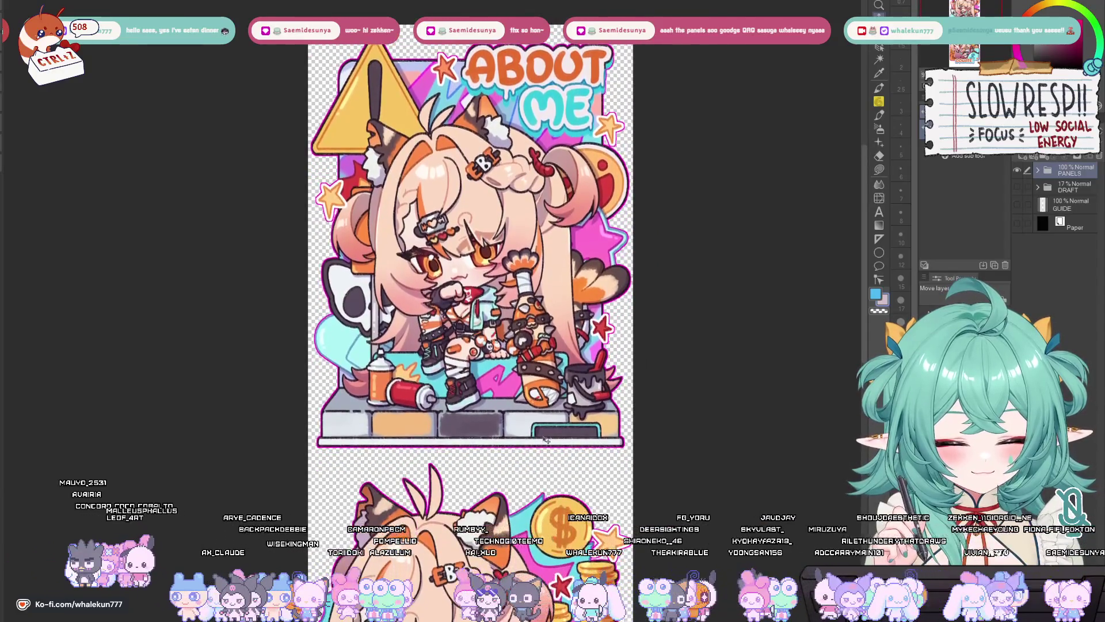
scroll(547, 438, "down", 1)
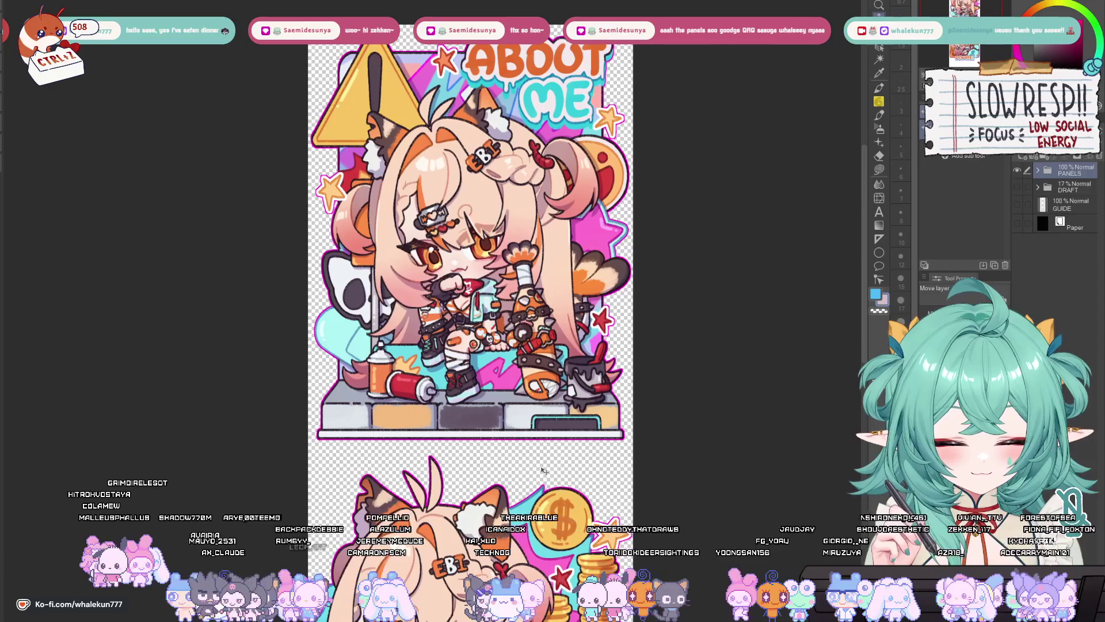
scroll(529, 567, "down", 5)
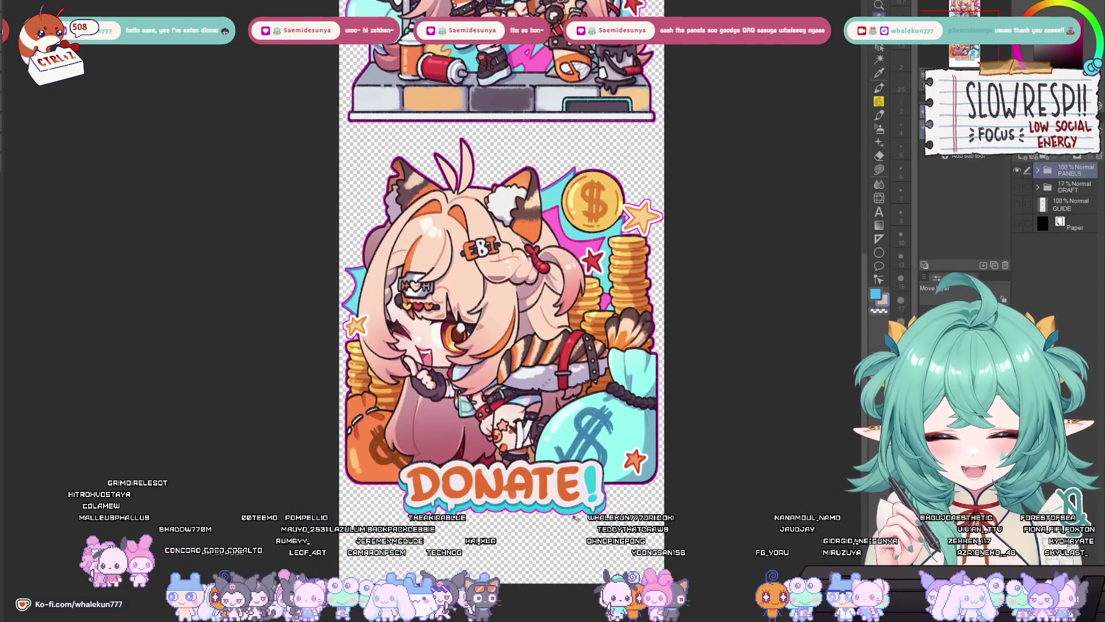
scroll(576, 495, "down", 2)
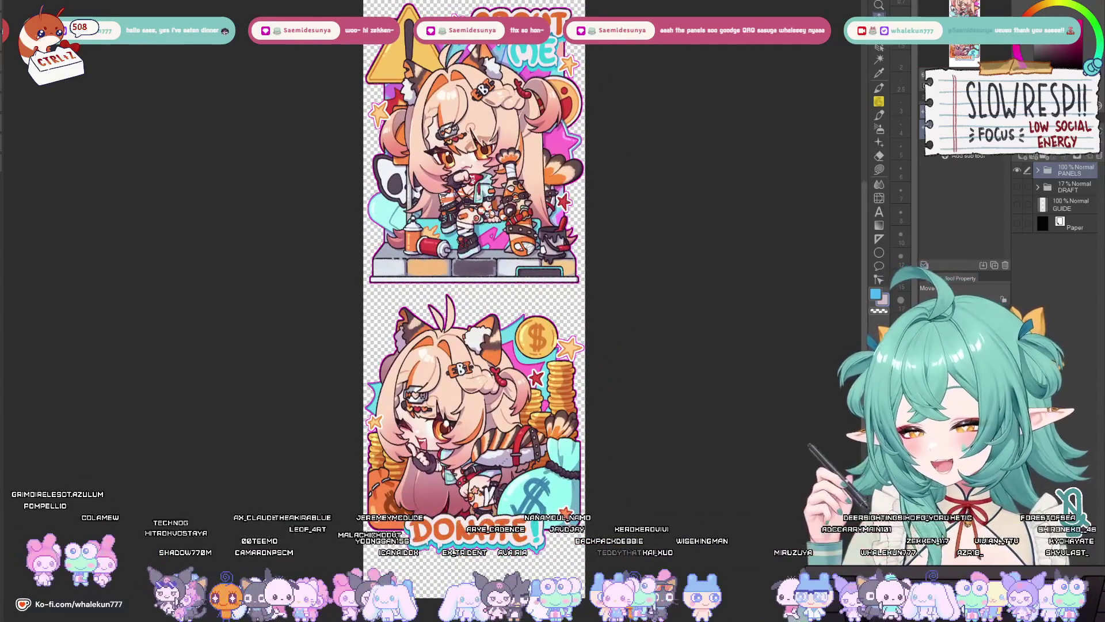
Step: Crop the canvas to the ABOUT ME panel's bounds and pan to its top
key("ctrl+t")
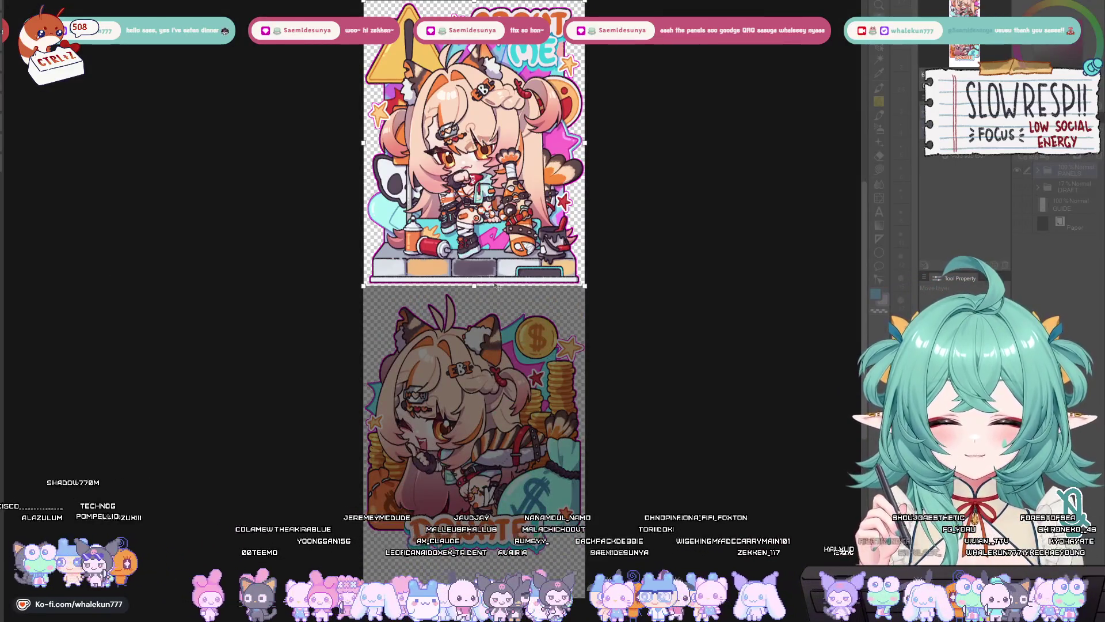
key("Return")
scroll(499, 295, "up", 4)
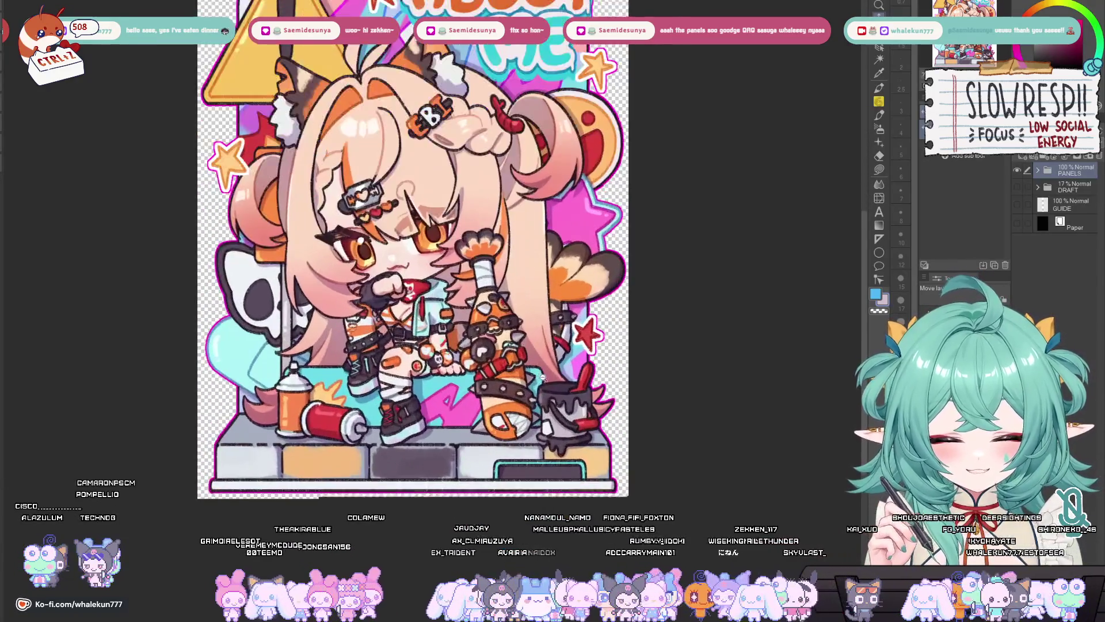
left_click_drag(542, 377, 607, 472)
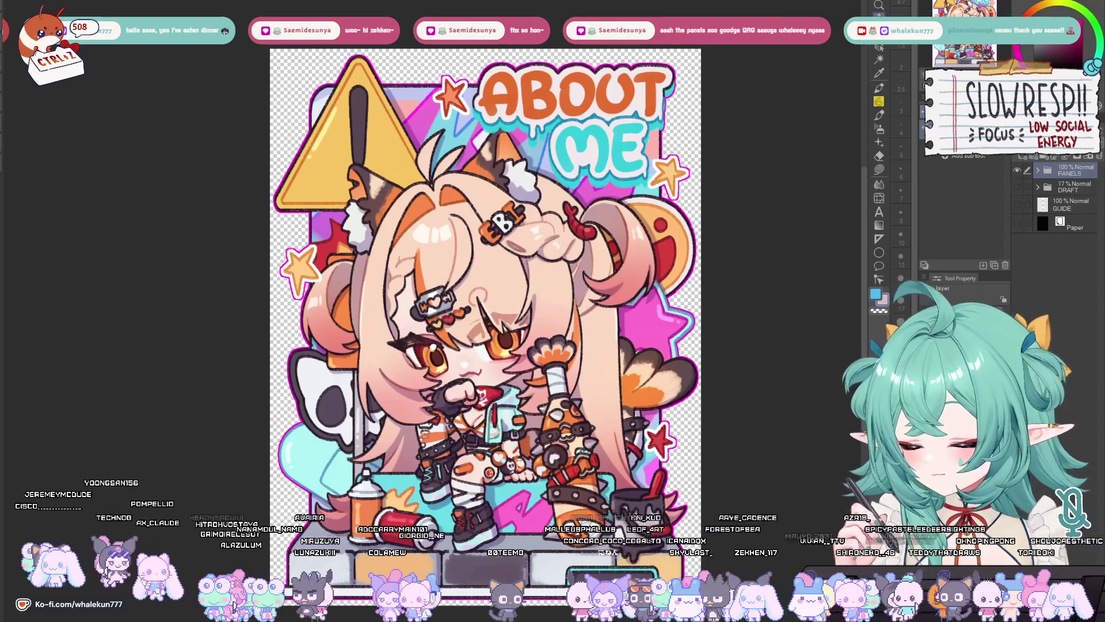
Step: With Move layer and PANELS expanded, slide the artwork up toward the DONATE panel
key("k")
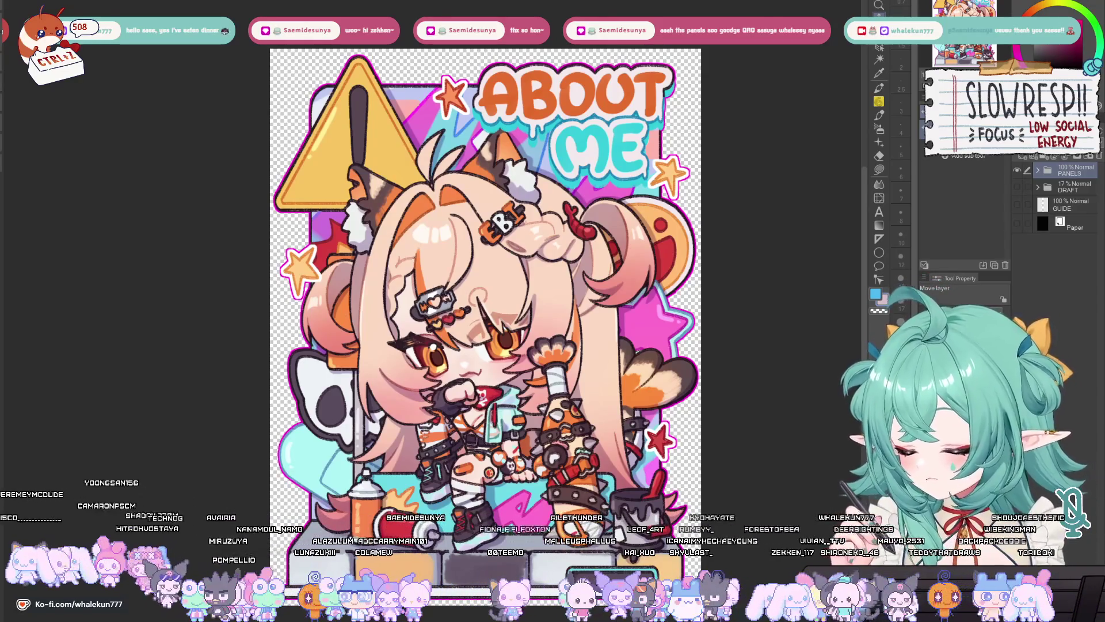
left_click(1038, 170)
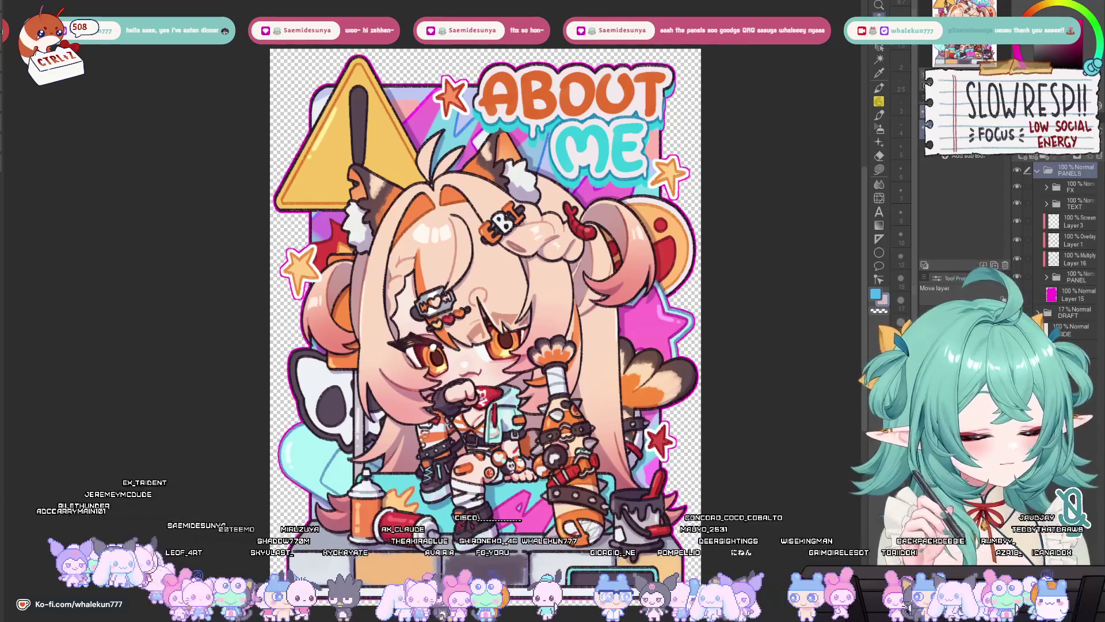
scroll(485, 271, "down", 10)
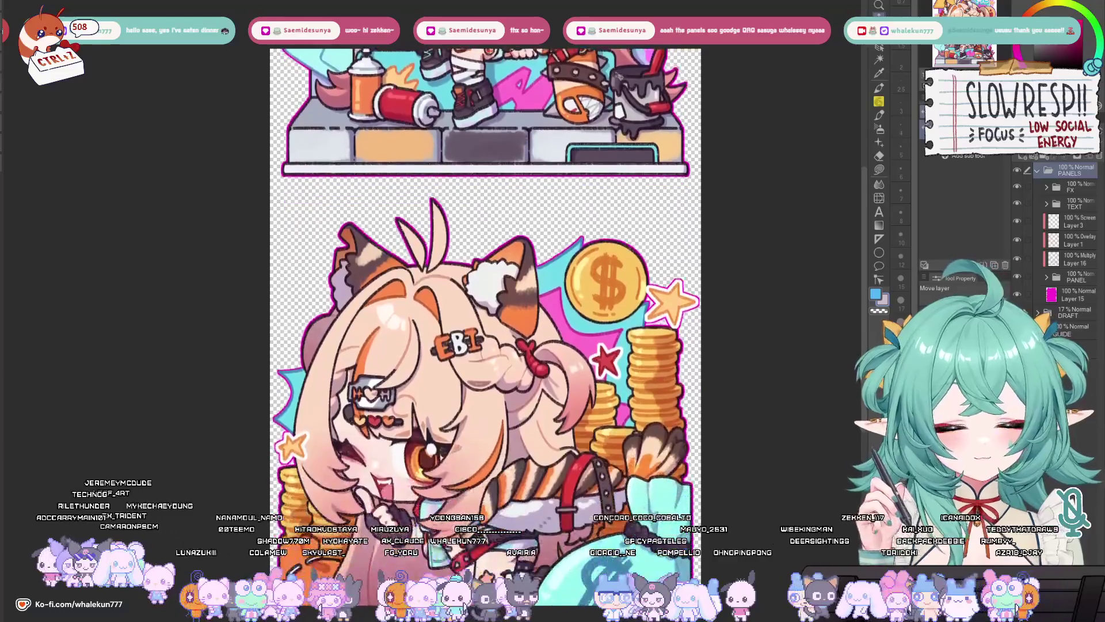
left_click_drag(578, 465, 581, 323)
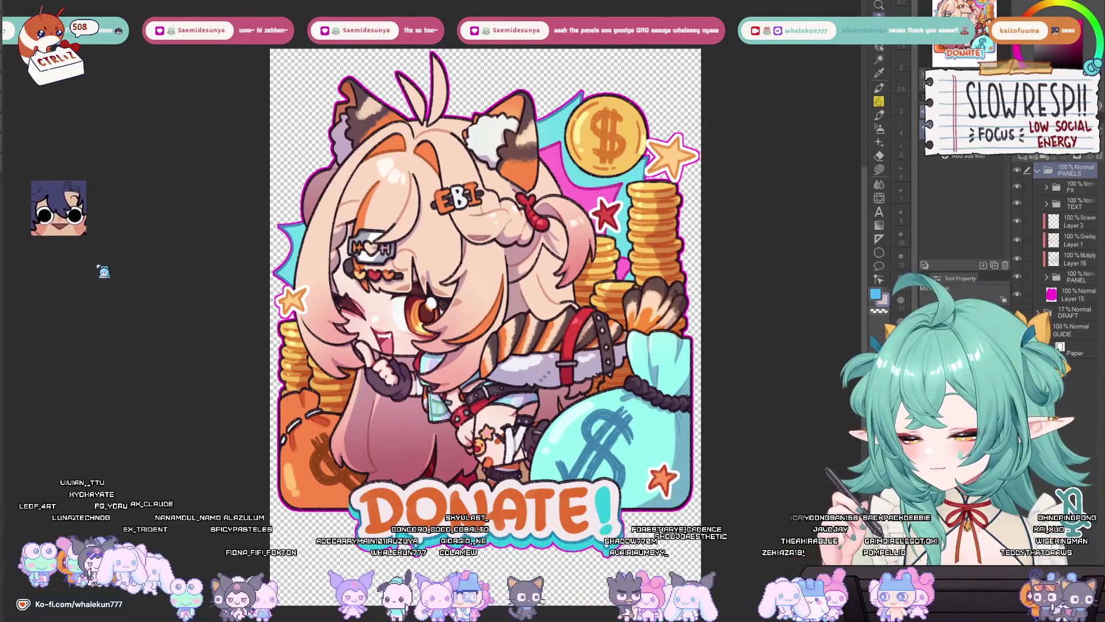
Step: Adjust the artwork's position with a transform so DONATE fills the canvas, undoing one change
key("ctrl+t")
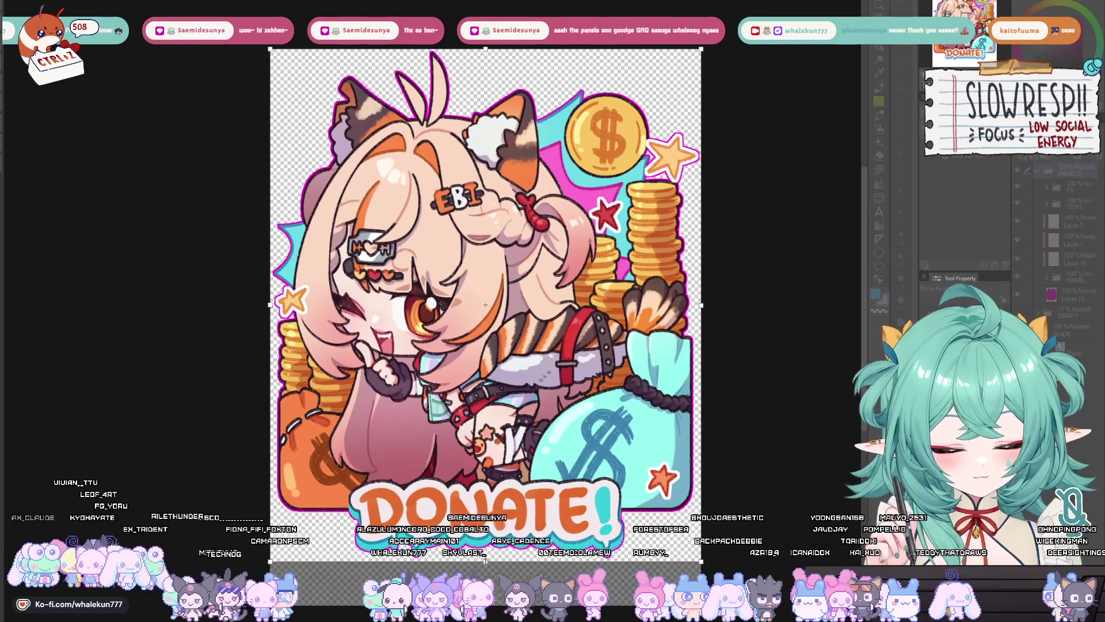
key("Return")
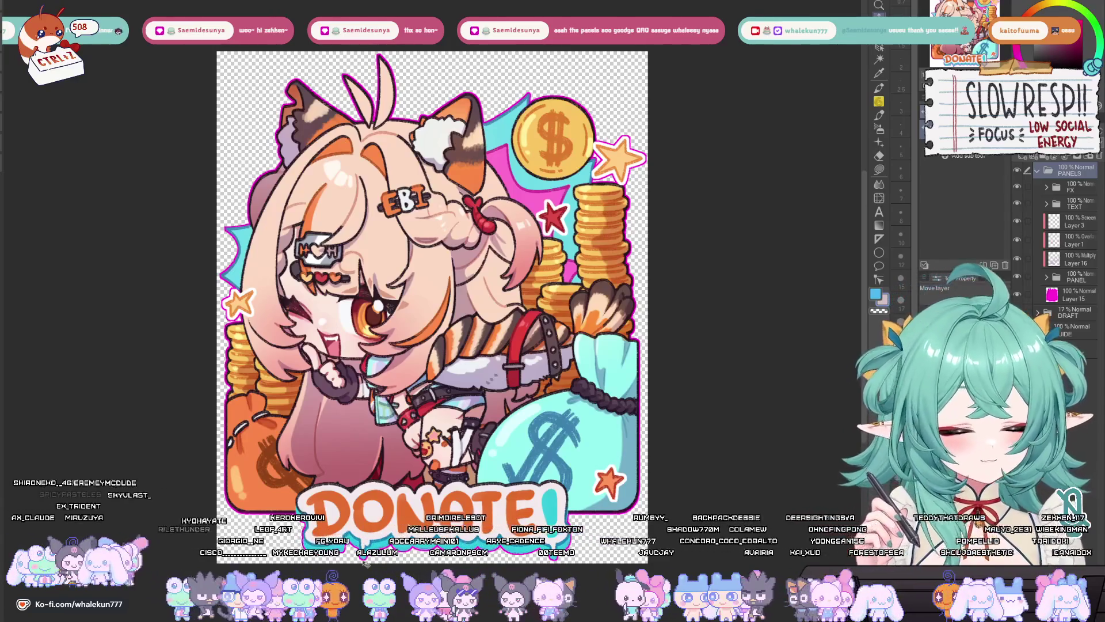
key("ctrl+z")
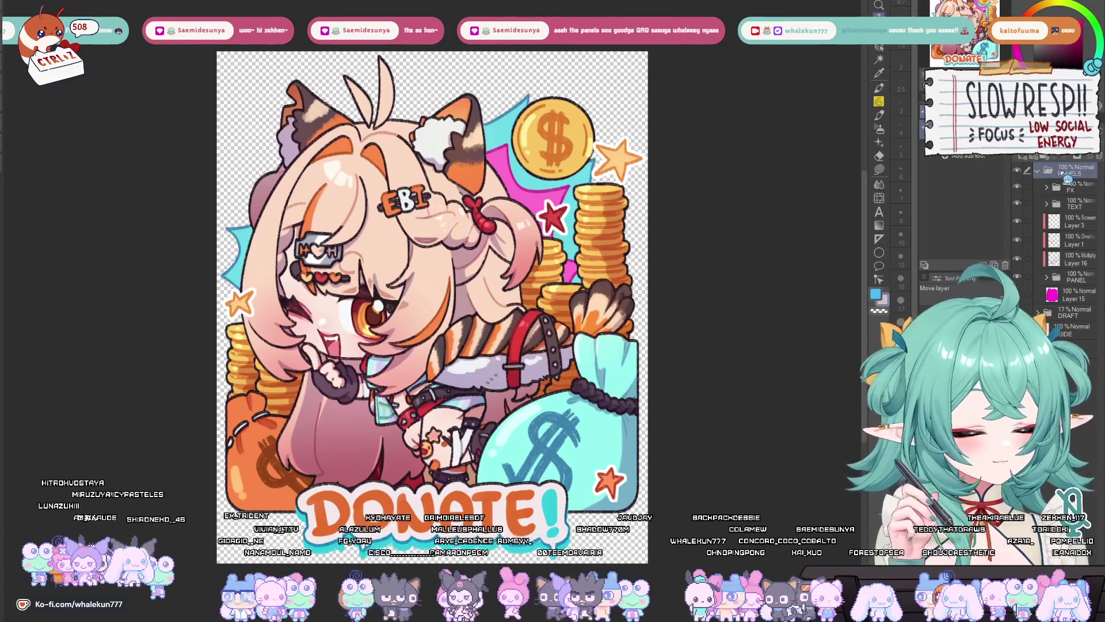
Step: Bring the CARRD panel into view and pull the canvas bottom up to just below its lettering
mouse_move(787, 230)
left_mouse_down()
mouse_move(528, 441)
mouse_move(415, 444)
left_mouse_up()
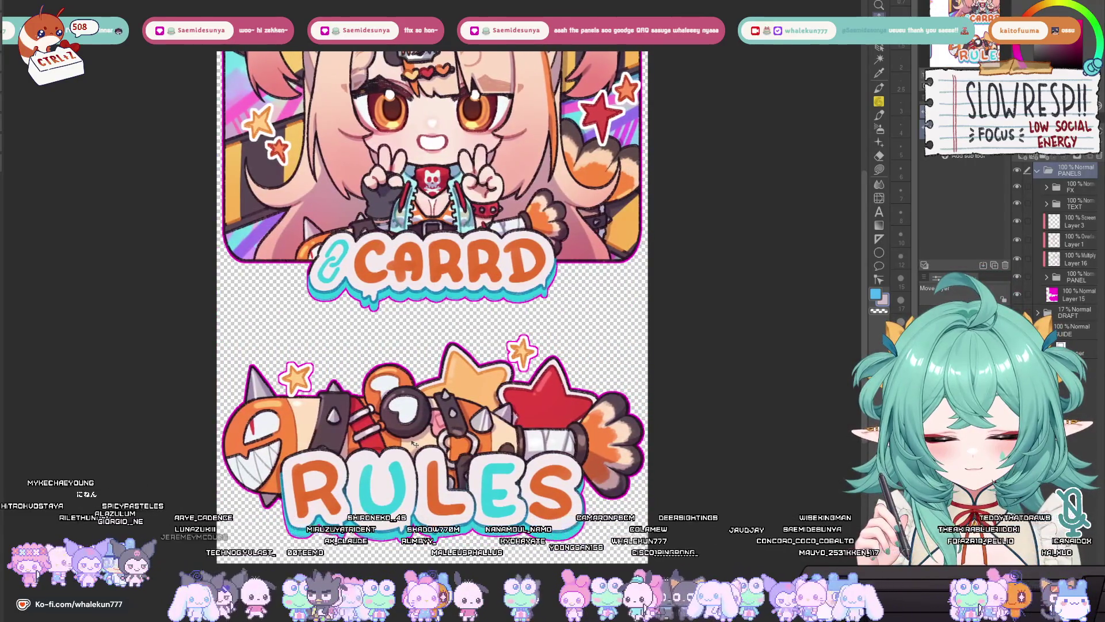
scroll(432, 274, "up", 10)
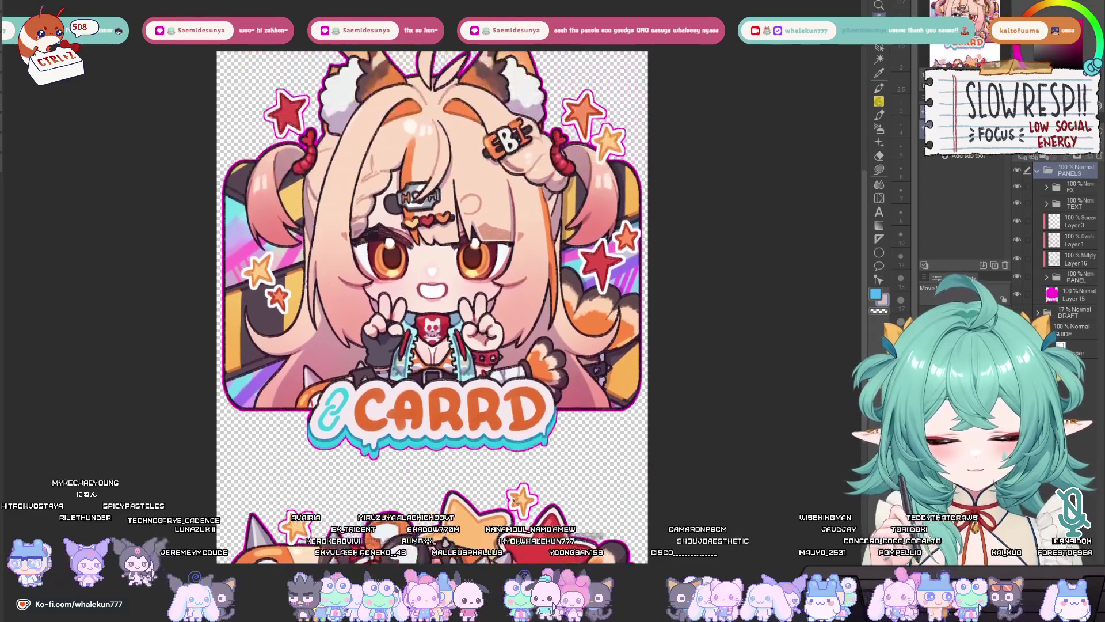
scroll(525, 108, "down", 10)
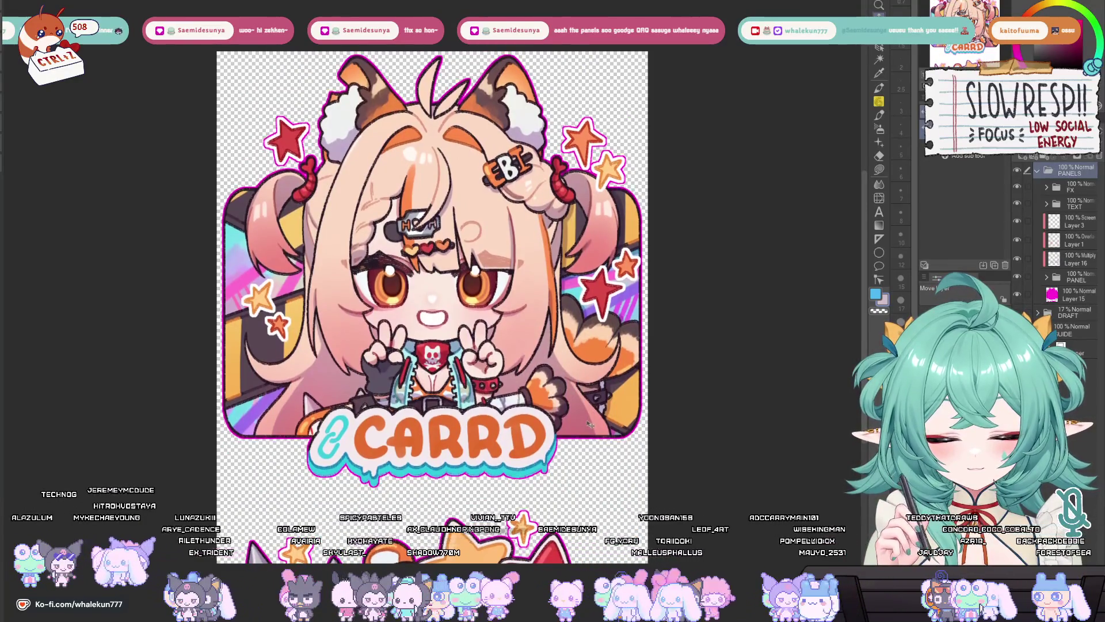
key("ctrl+t")
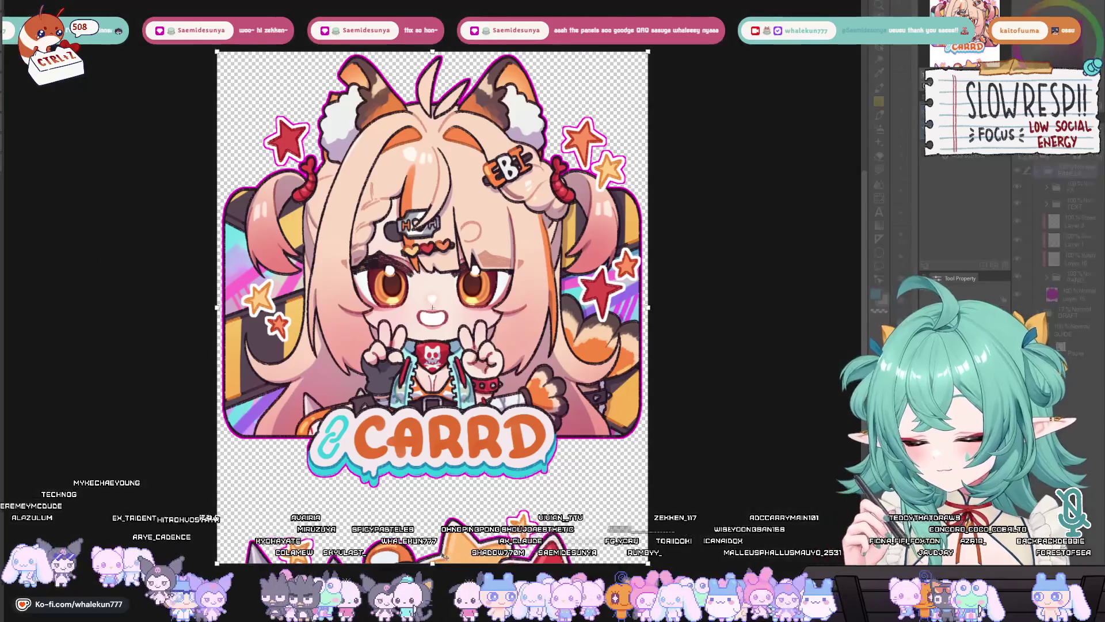
left_click_drag(432, 545, 440, 495)
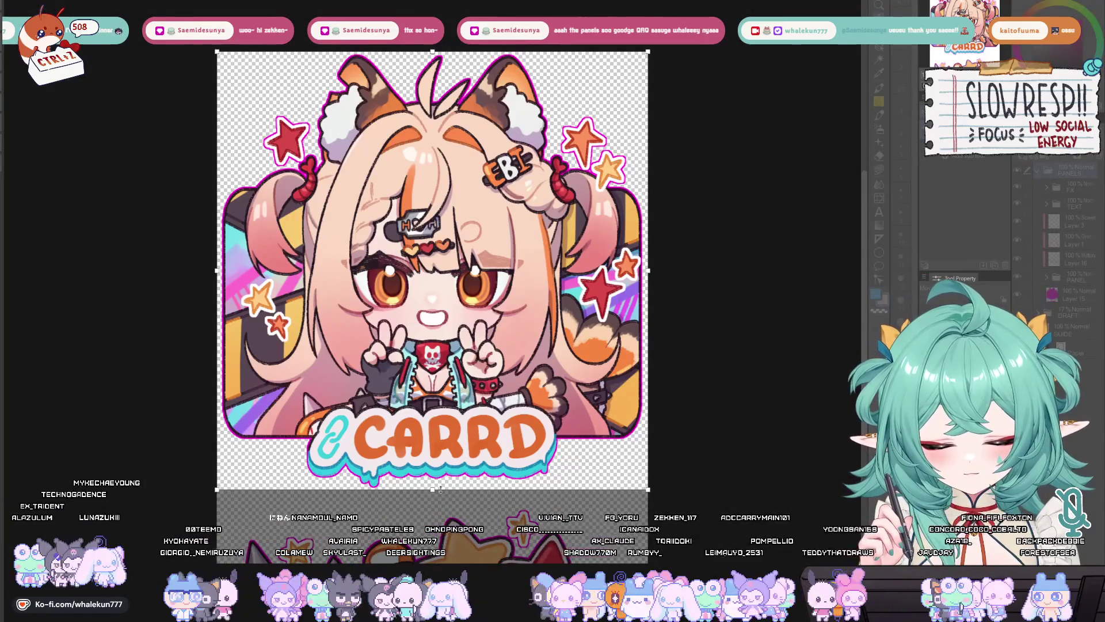
key("Return")
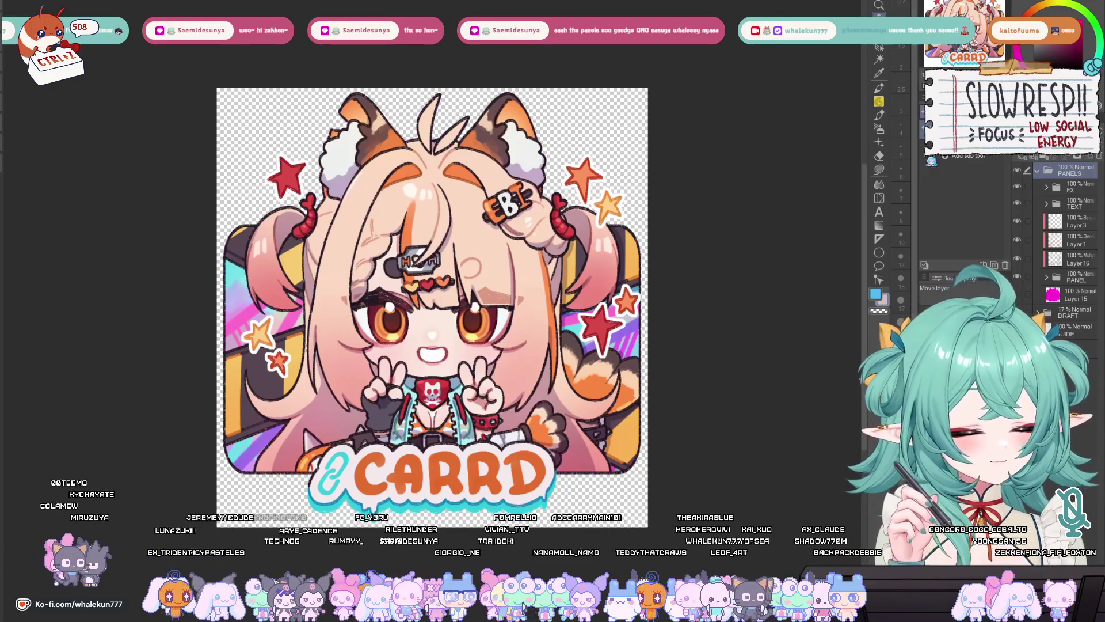
scroll(432, 305, "up", 5)
scroll(569, 535, "up", 4)
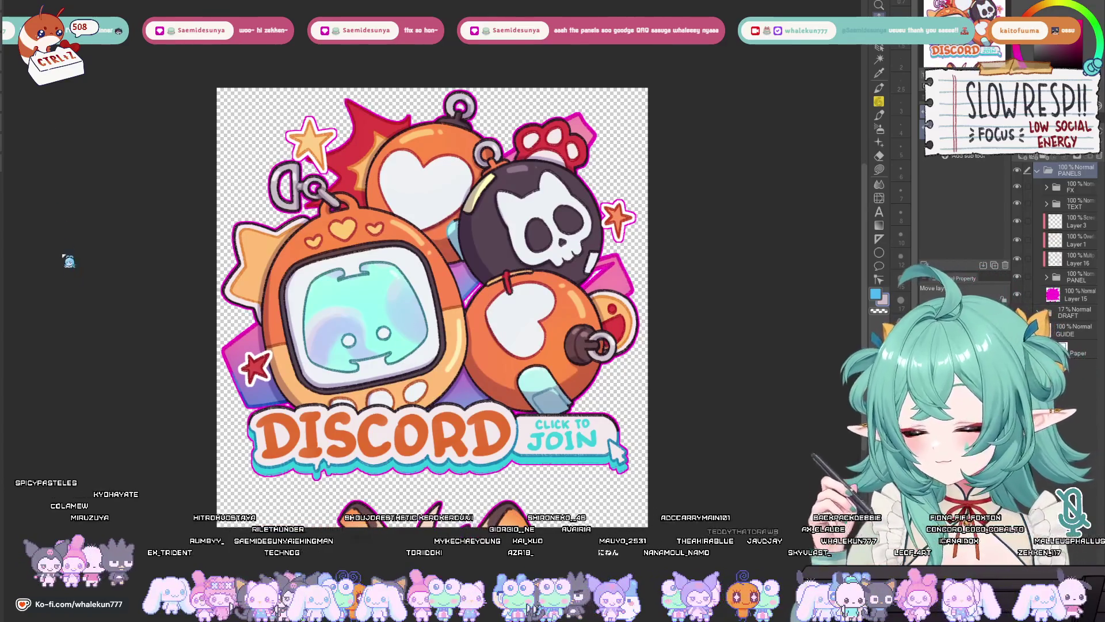
Step: Trim the DISCORD panel canvas so its bottom edge sits closer to the artwork
key("ctrl+t")
left_click_drag(439, 495, 433, 482)
key("Return")
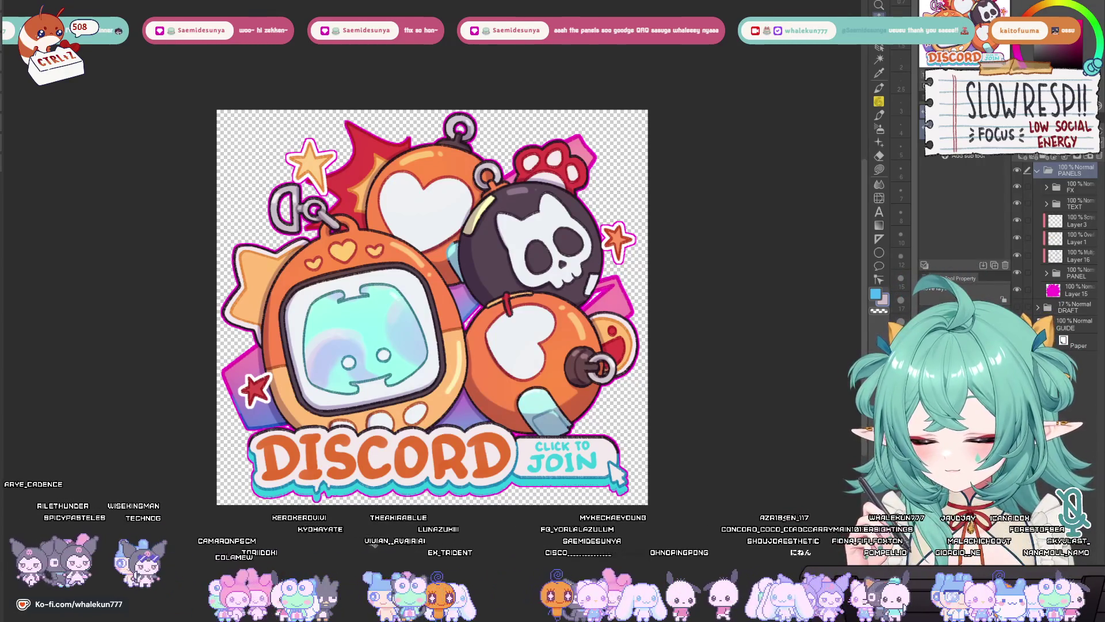
Step: Remove the pink glow around the stars and key
key("ctrl+z")
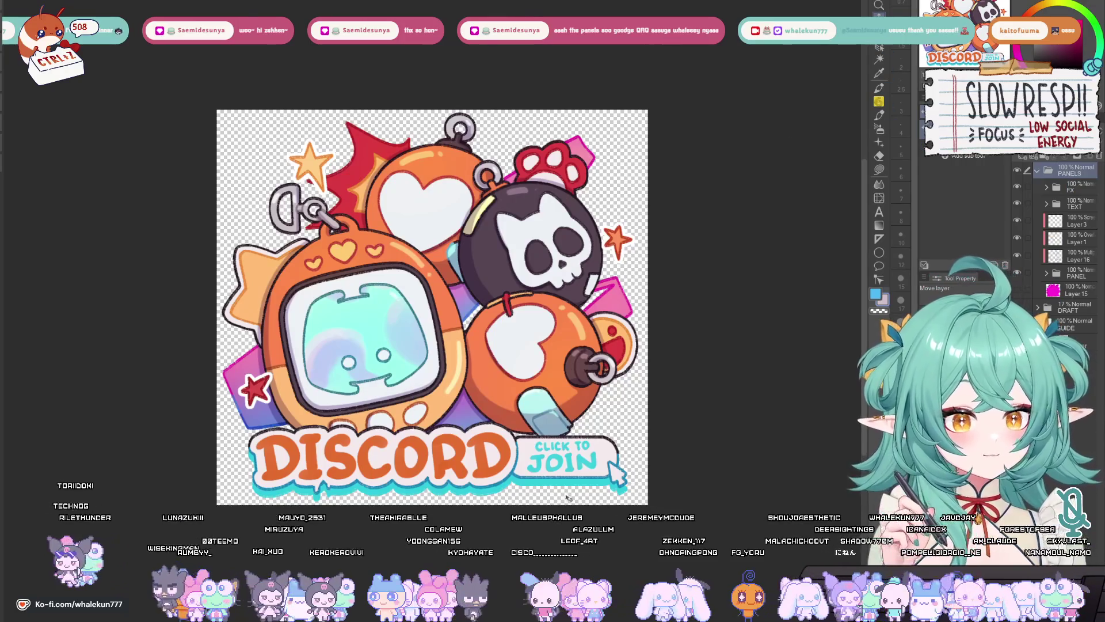
scroll(579, 171, "down", 5)
scroll(579, 171, "down", 12)
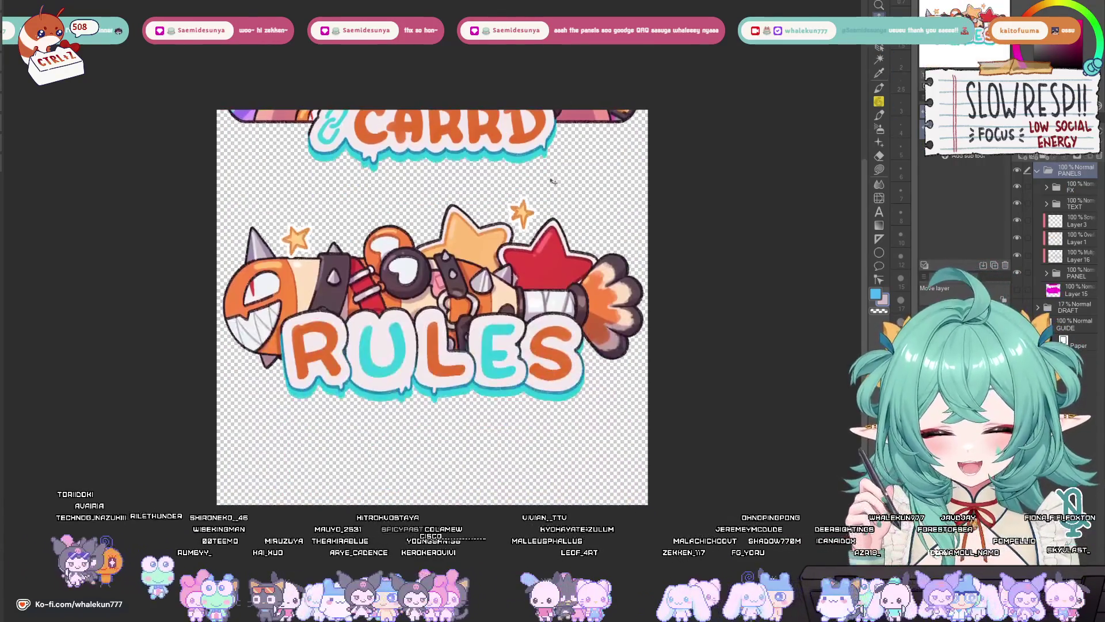
Step: Crop the RULES canvas to just below the banner, hide its magenta outline, then go to the showcase sheet
scroll(511, 439, "down", 3)
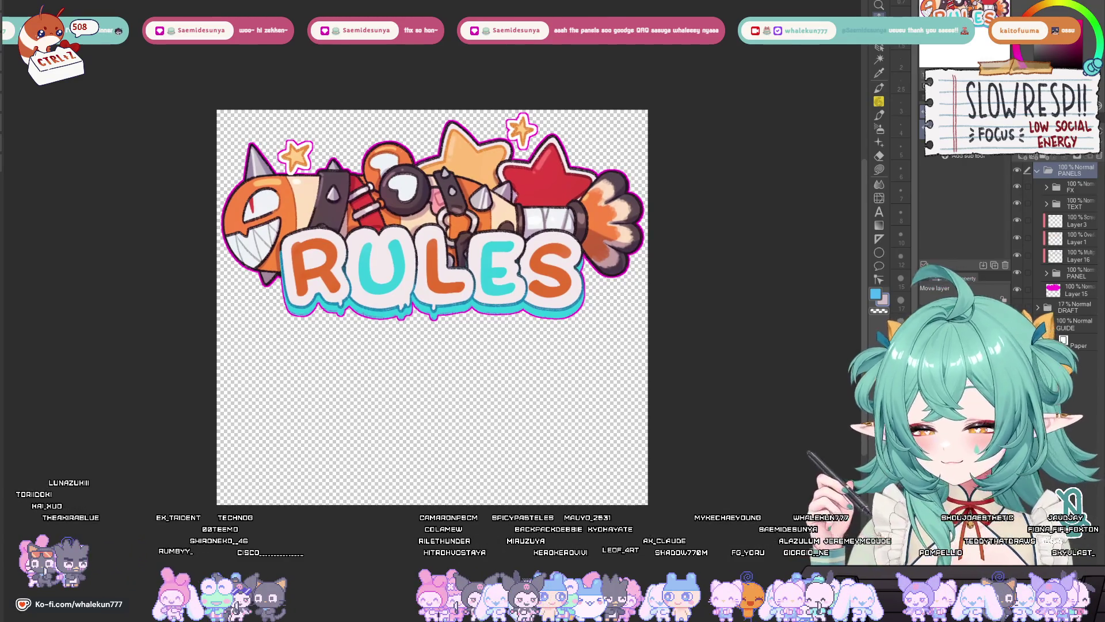
key("ctrl+alt+c")
left_click_drag(457, 504, 458, 324)
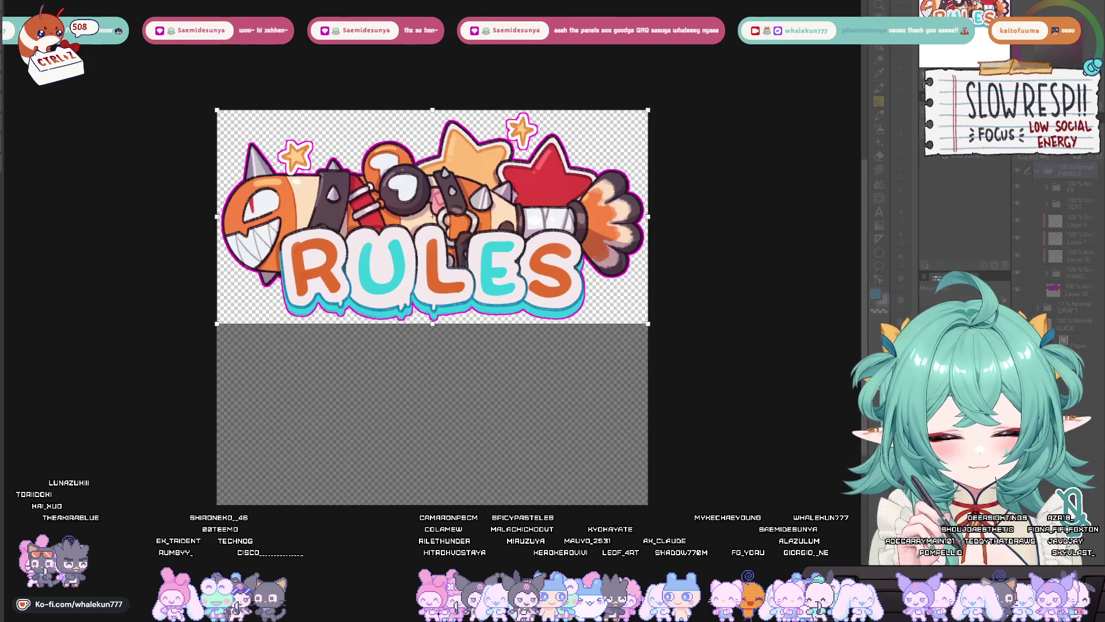
key("Return")
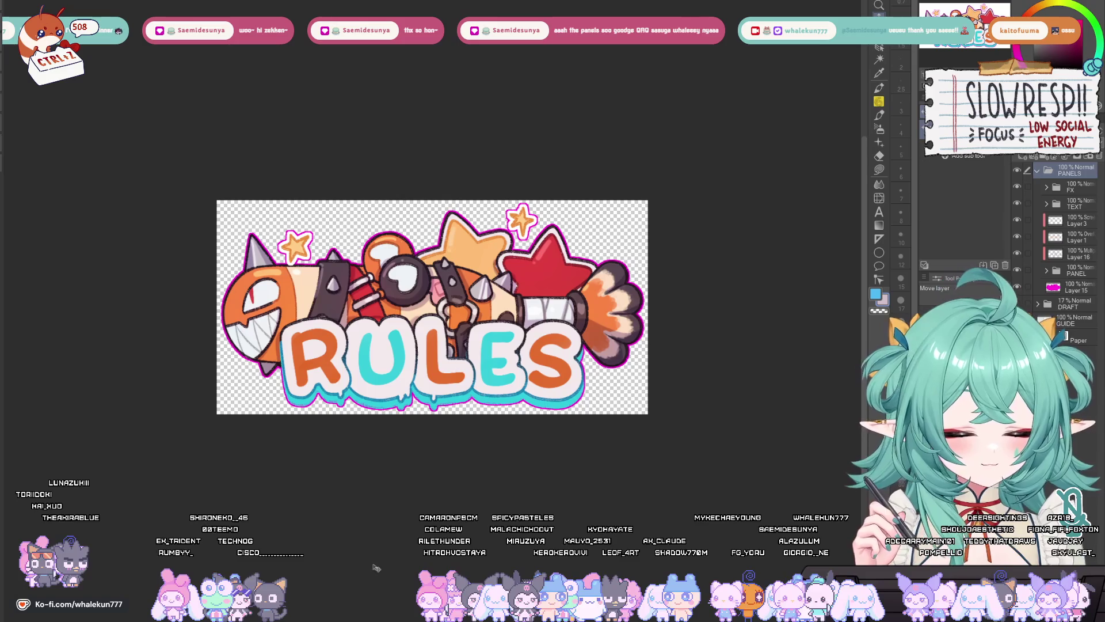
left_click(1019, 287)
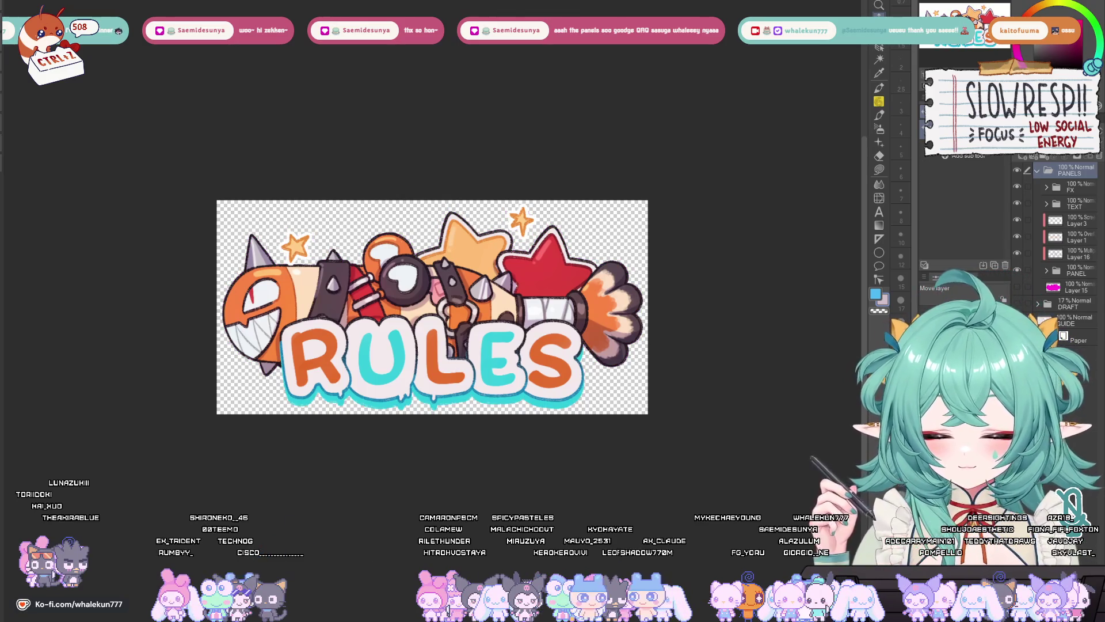
key("ctrl+Tab")
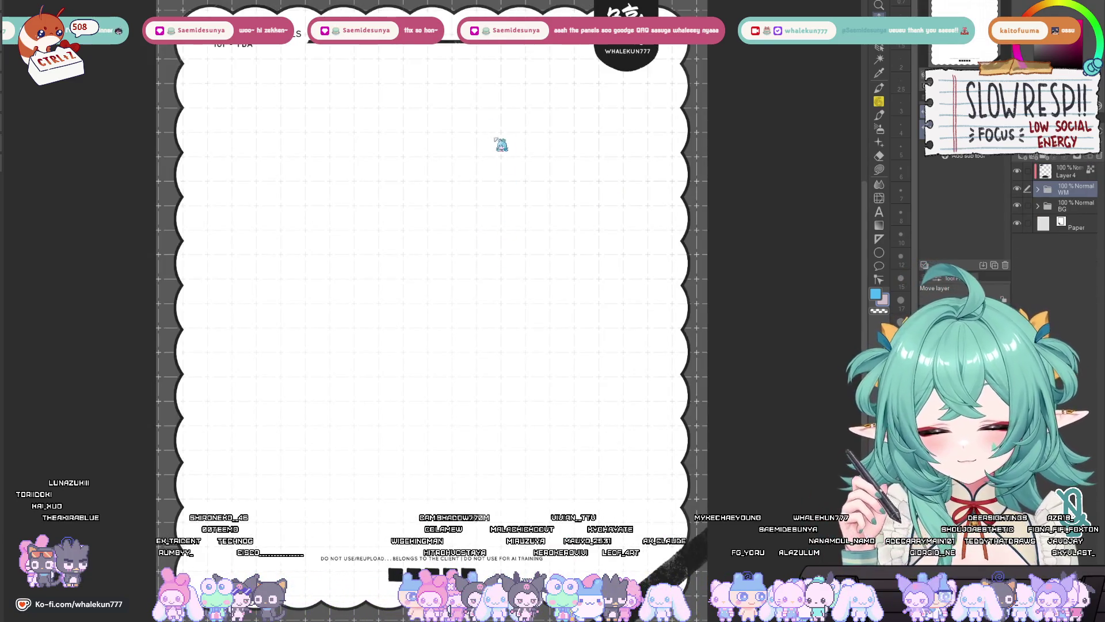
Step: Bring the five-panel layer into the showcase sheet and place it below the WM folder
key("ctrl+Tab")
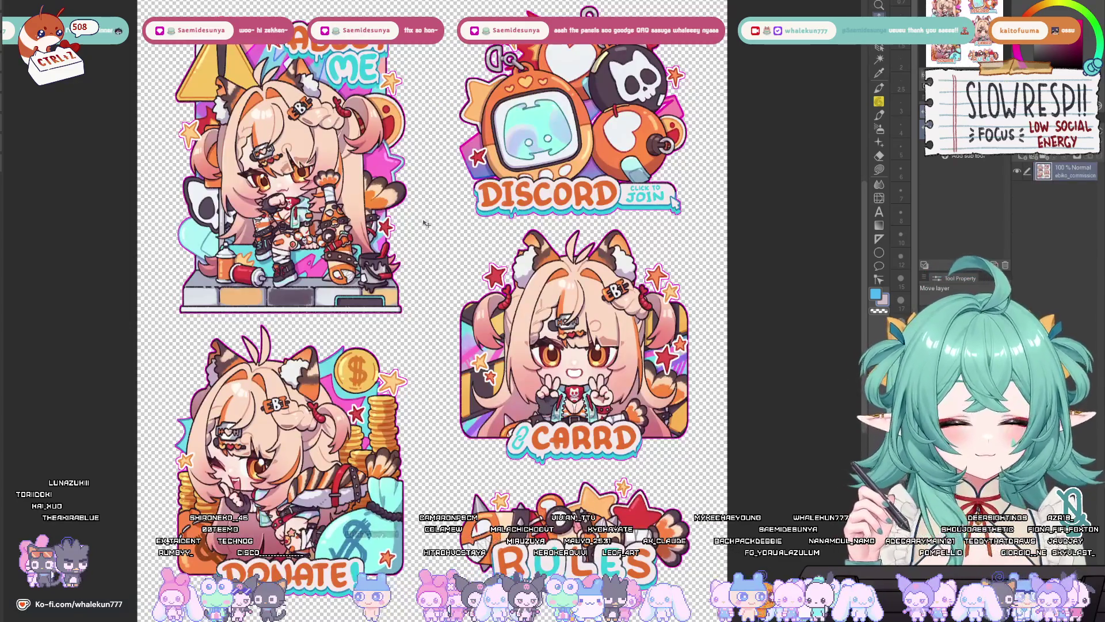
key("ctrl+Tab")
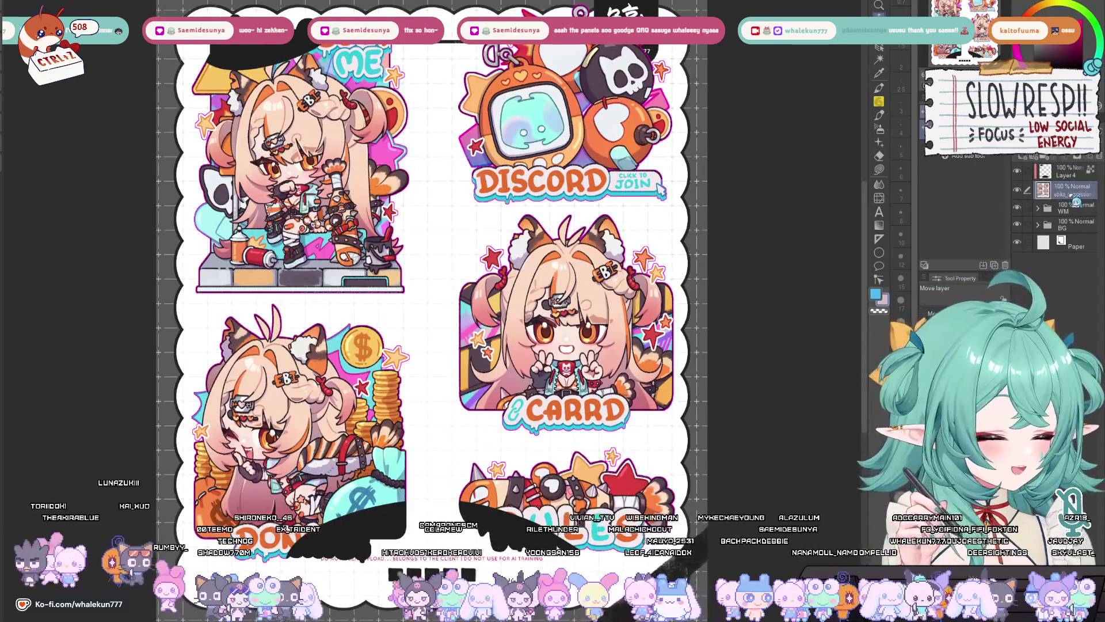
left_click_drag(1070, 190, 1074, 235)
Step: Scale the panels down to fit inside the frame and shift them slightly right
key("ctrl+t")
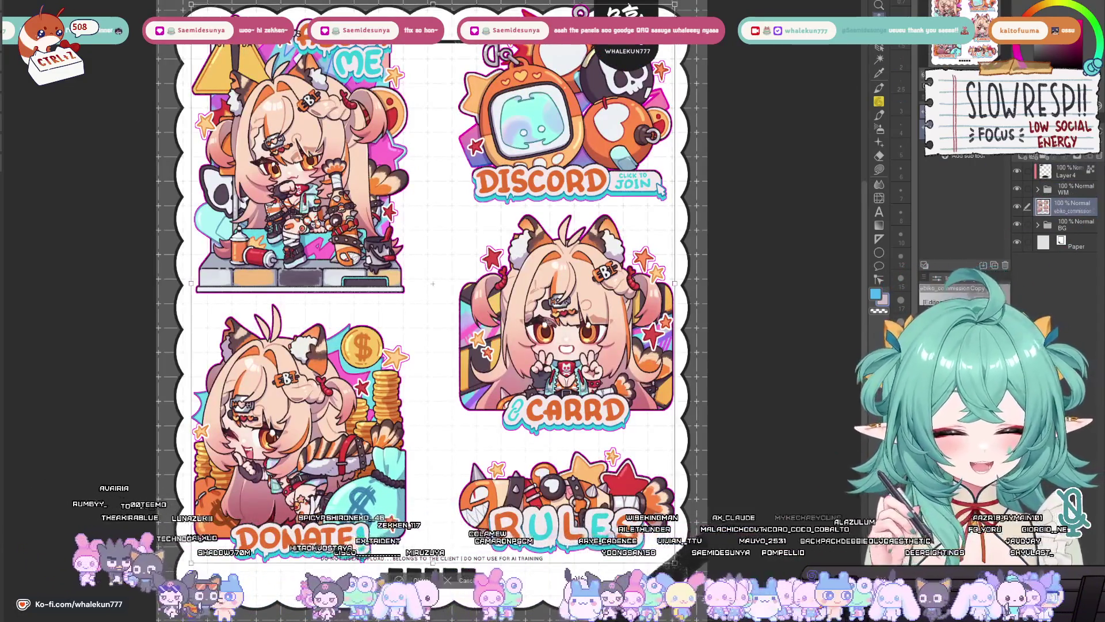
left_click_drag(432, 4, 432, 56)
left_click_drag(652, 309, 627, 311)
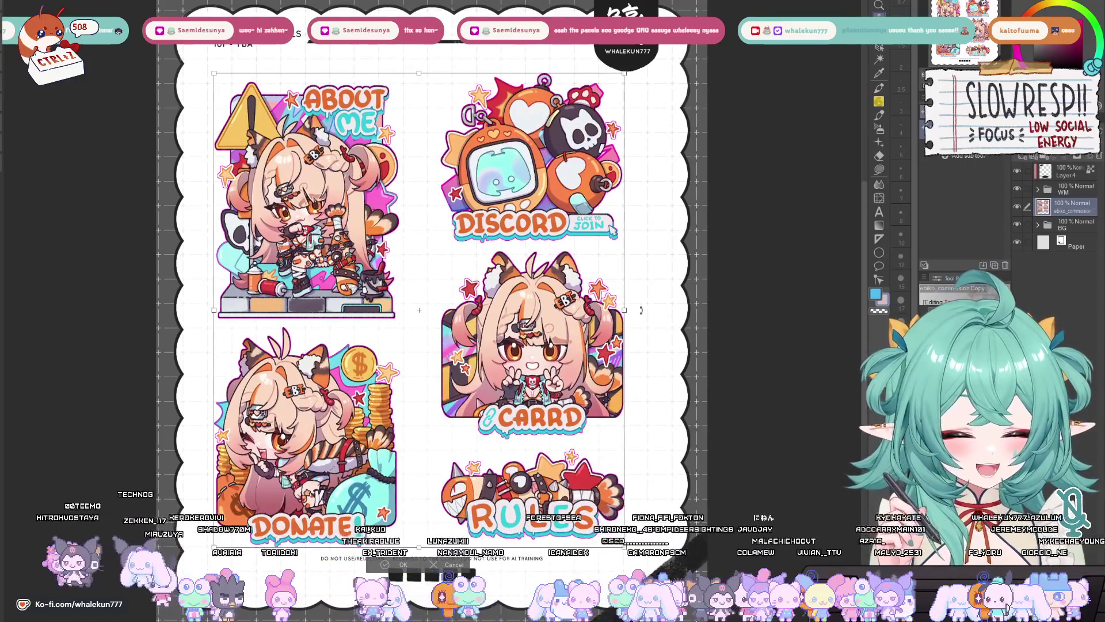
key("Return")
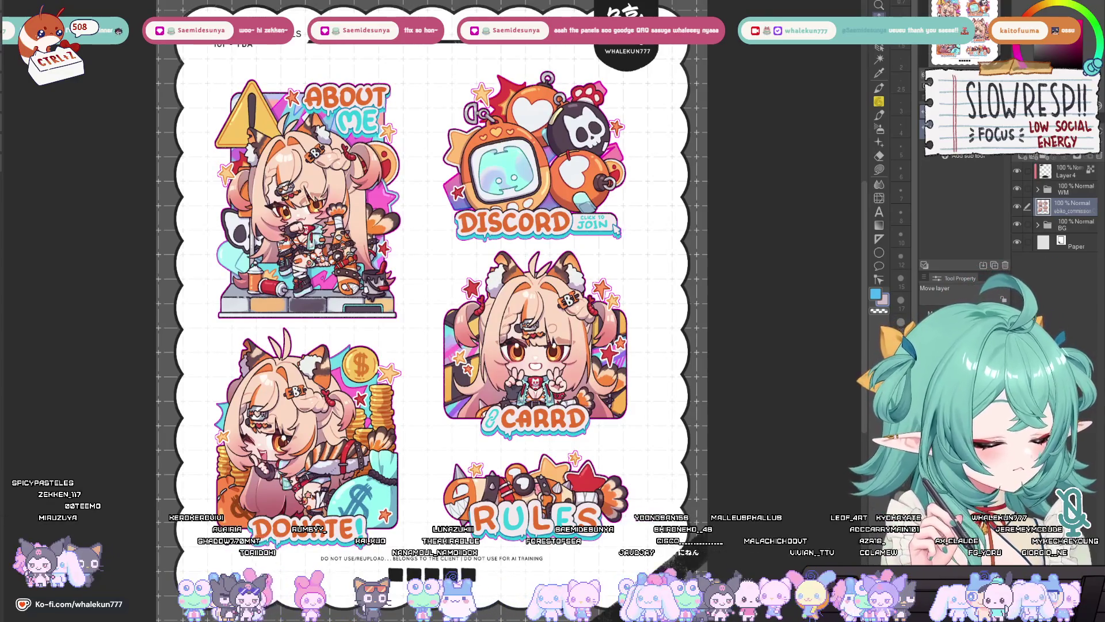
left_click_drag(426, 259, 436, 257)
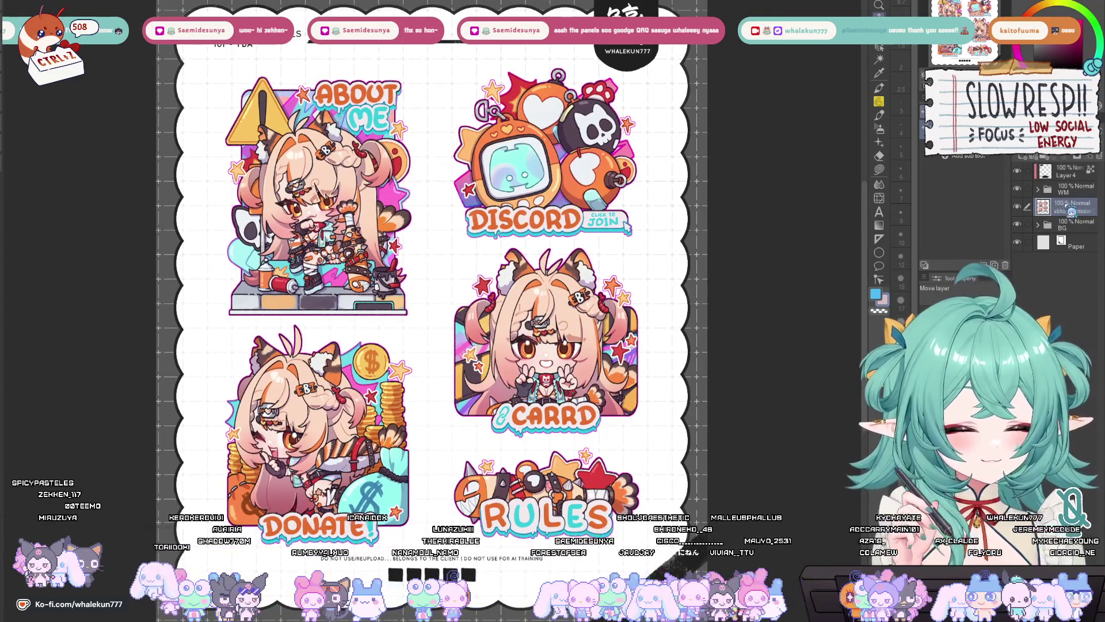
Step: Fill the grey border in the BG folder with orange using lasso fill
left_click(1038, 224)
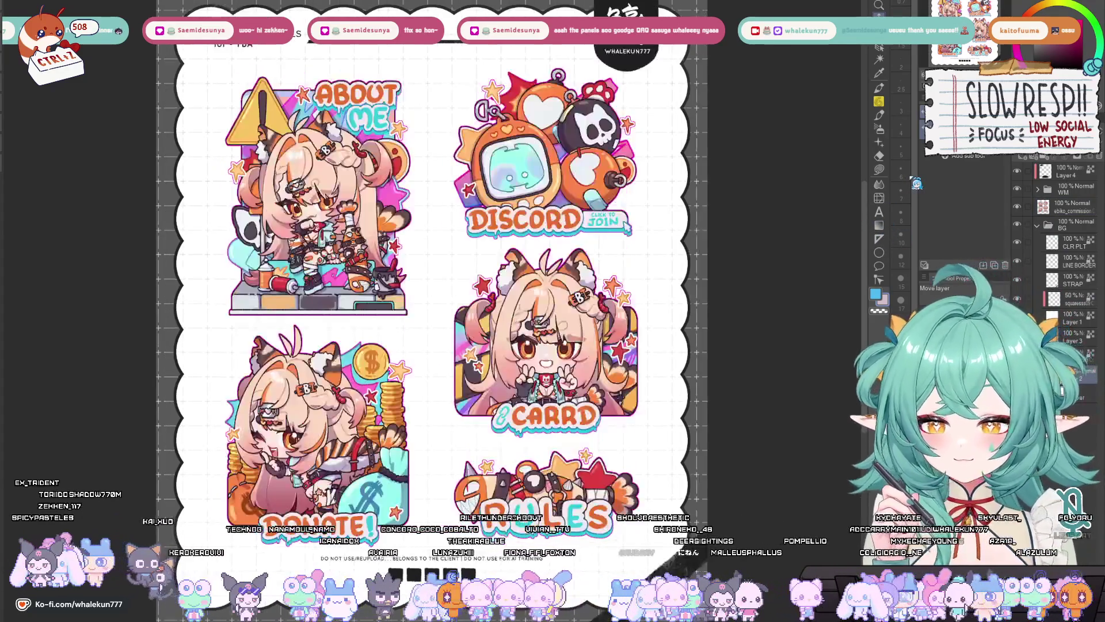
left_click(879, 169)
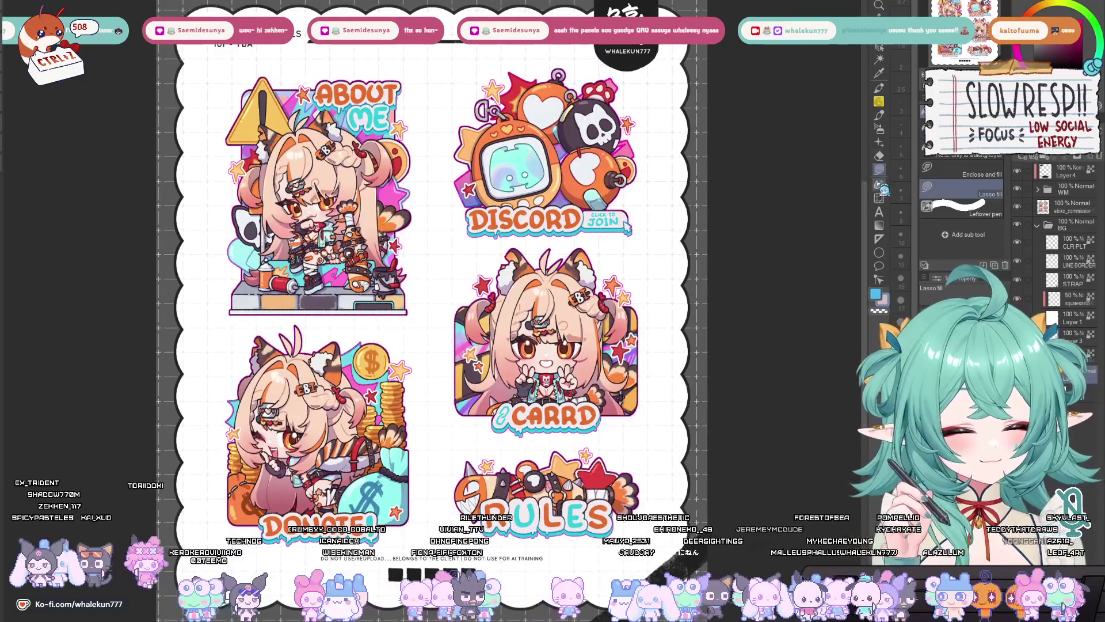
left_click(601, 172, "alt")
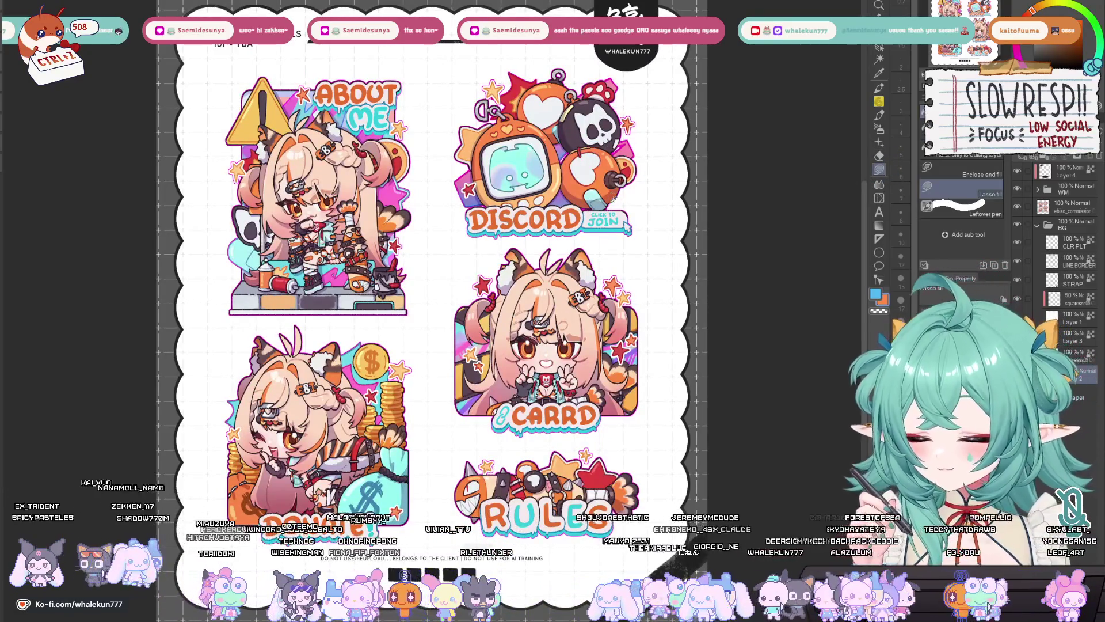
key("alt+BackSpace")
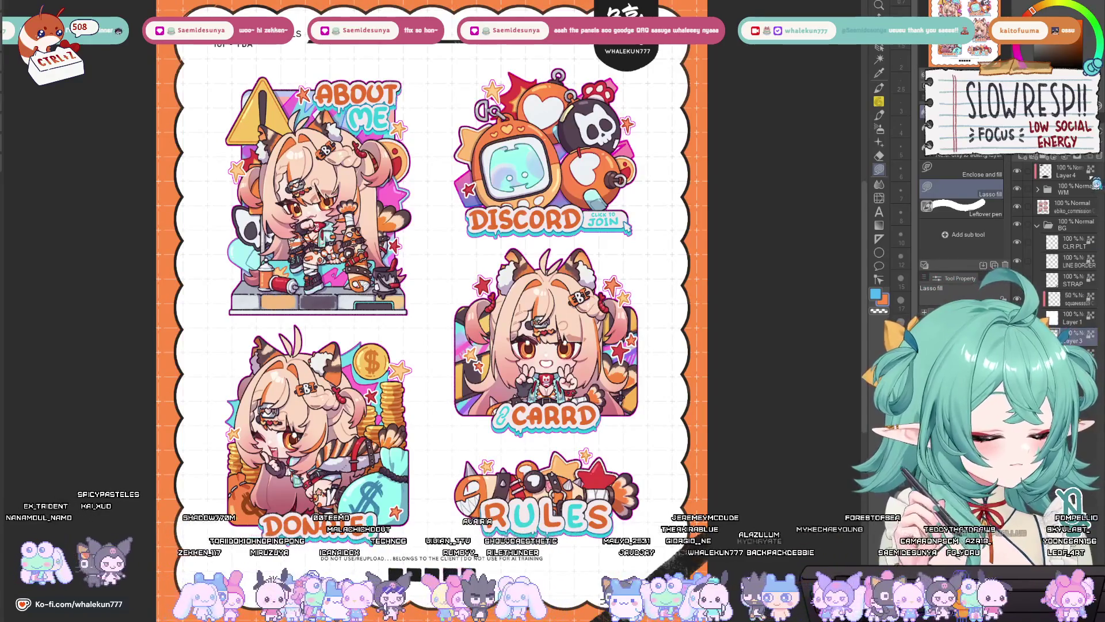
Step: Check the squaresss and STRAP layers, pick a darker colour, and select Layer 4 in WM
left_click_drag(1091, 332, 1070, 332)
left_click(1079, 305)
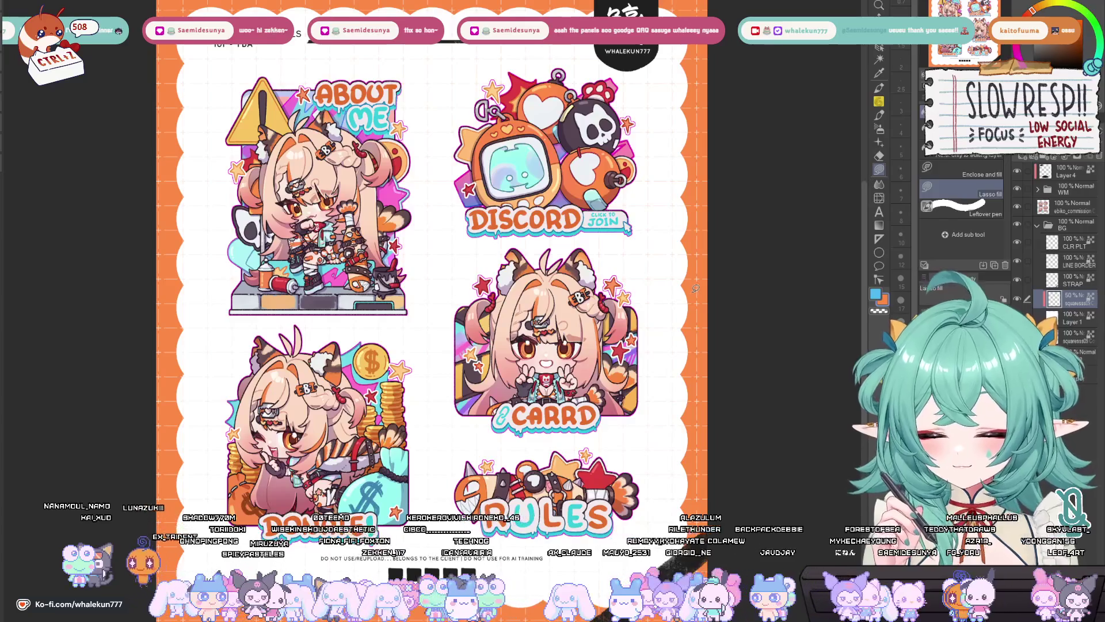
left_click(1081, 282)
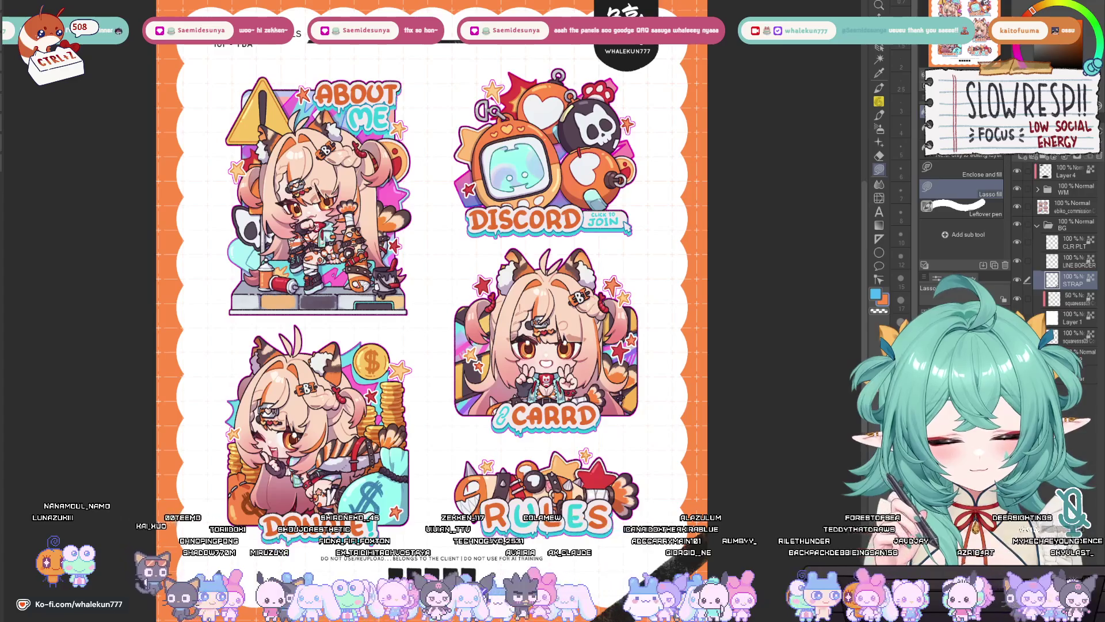
left_click(512, 376, "alt")
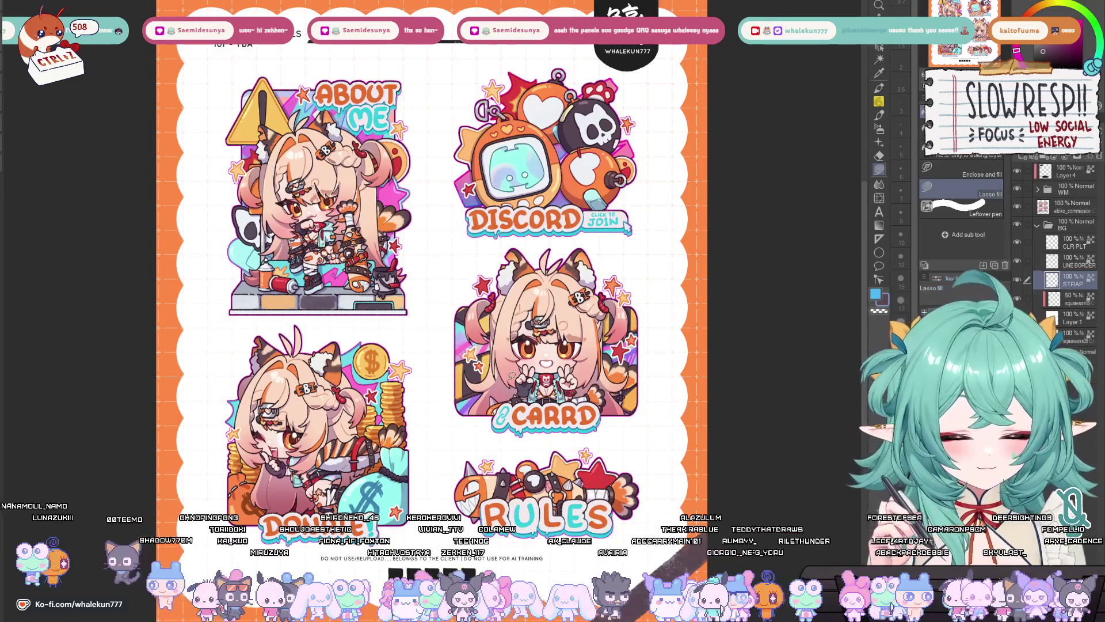
left_click(1039, 190)
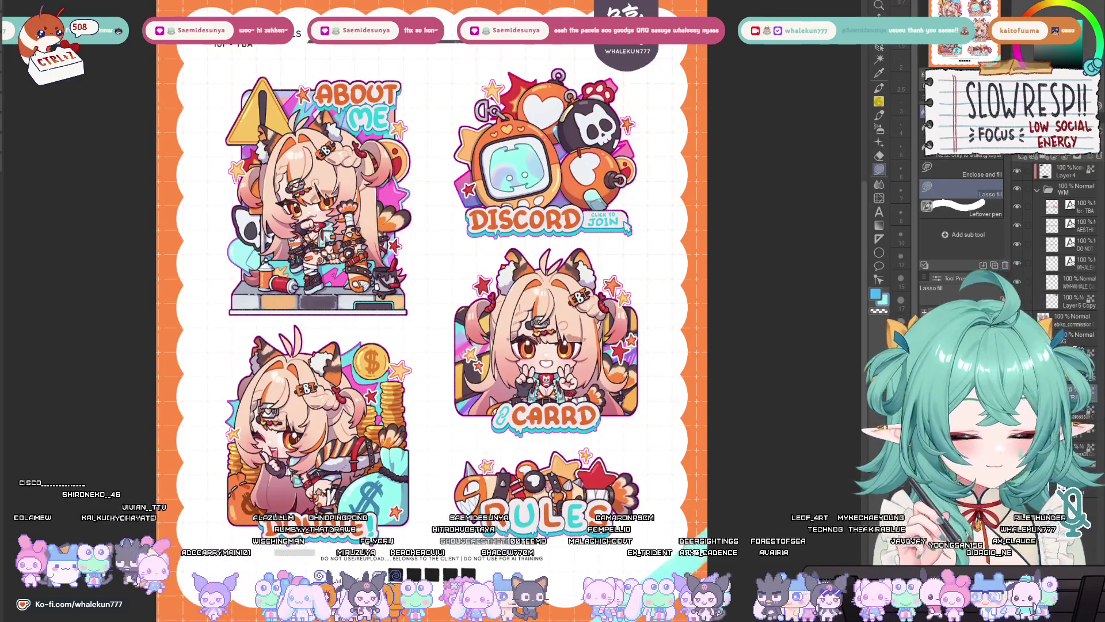
left_click(1074, 176)
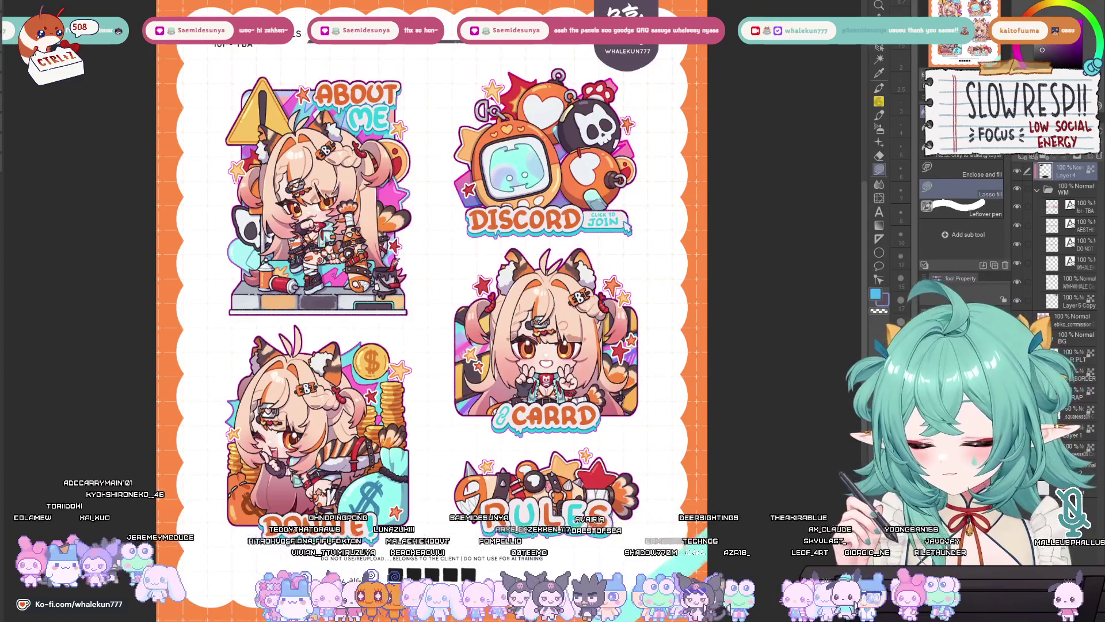
scroll(483, 189, "down", 2)
scroll(483, 189, "up", 5)
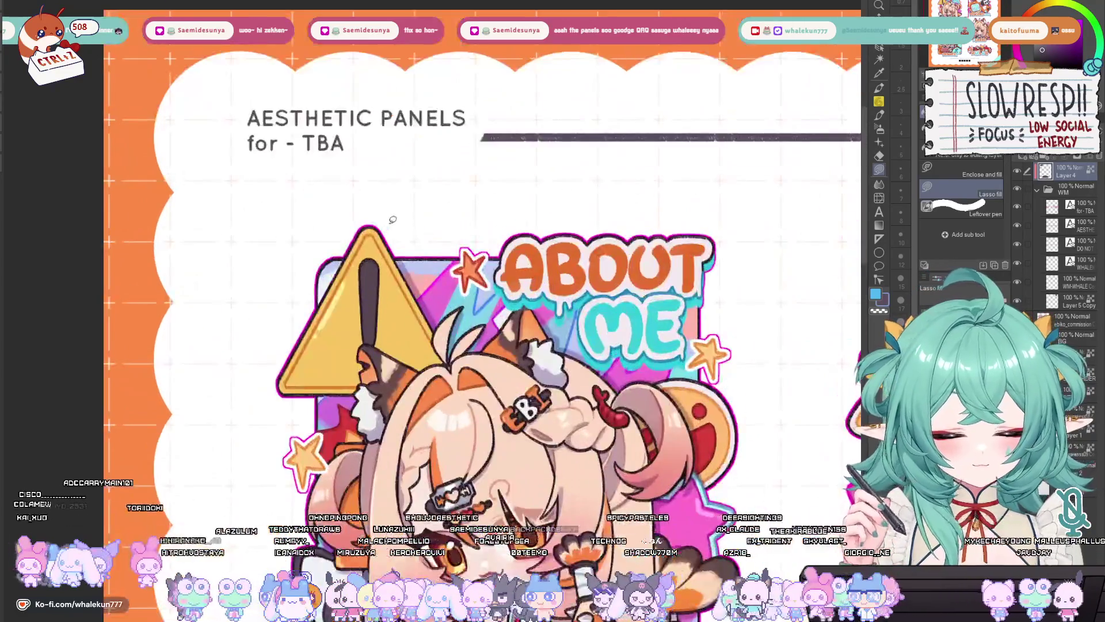
Step: Change the title line from 'for - TBA' to 'for - Ebiko'
key("t")
left_click(300, 144)
left_click_drag(300, 144, 342, 143)
type("Ebiko")
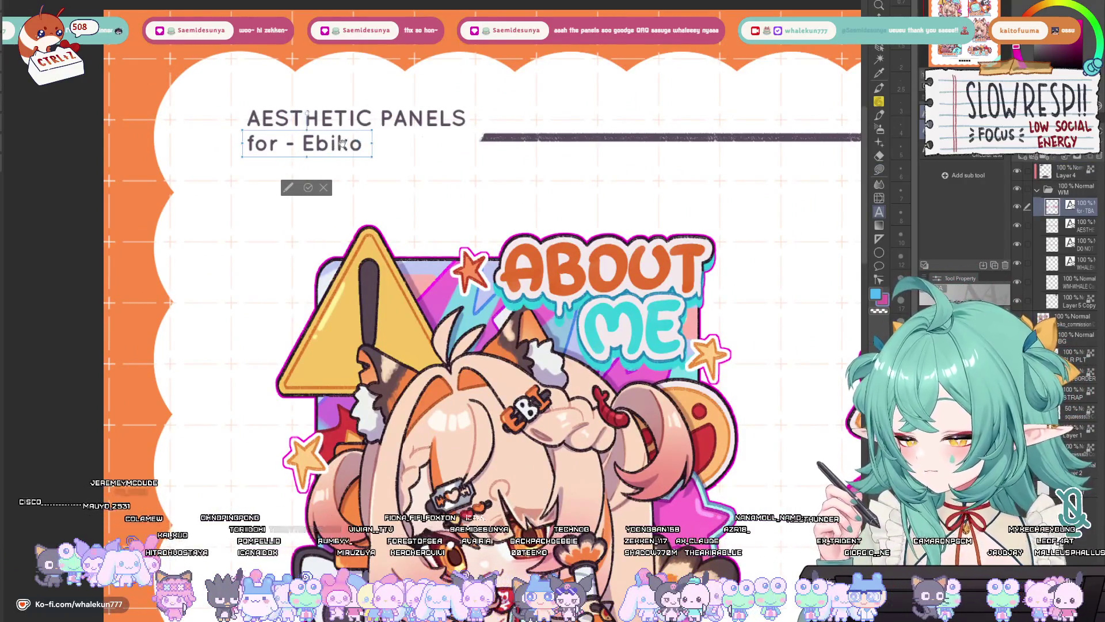
key("Escape")
Step: Sample orange from the ABOUT lettering and fill the word Ebiko with it
key("g")
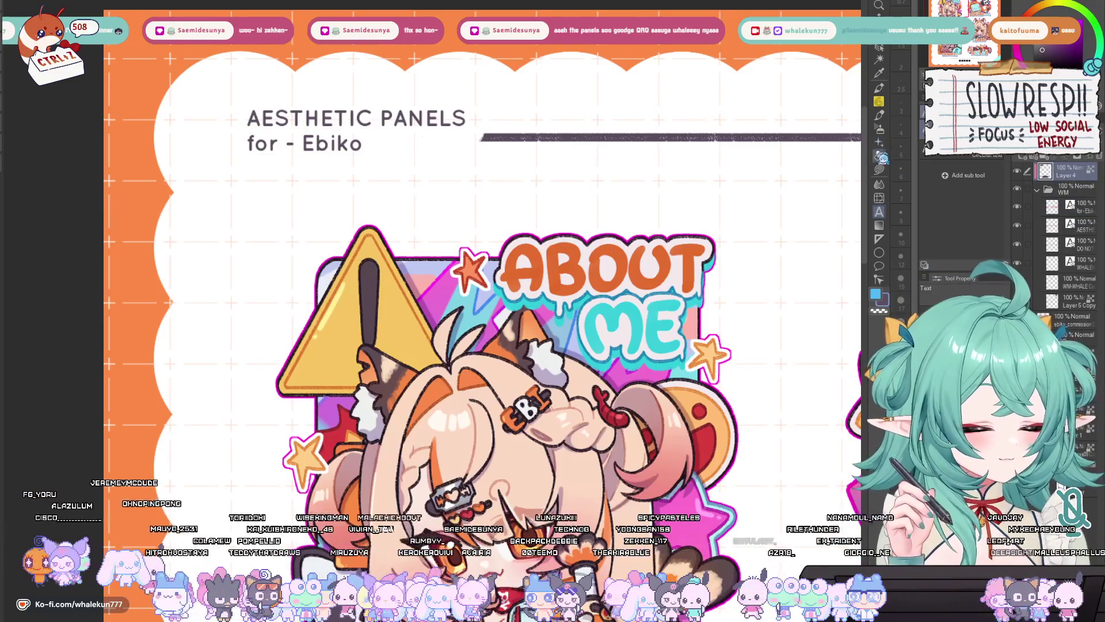
left_click(526, 271, "alt")
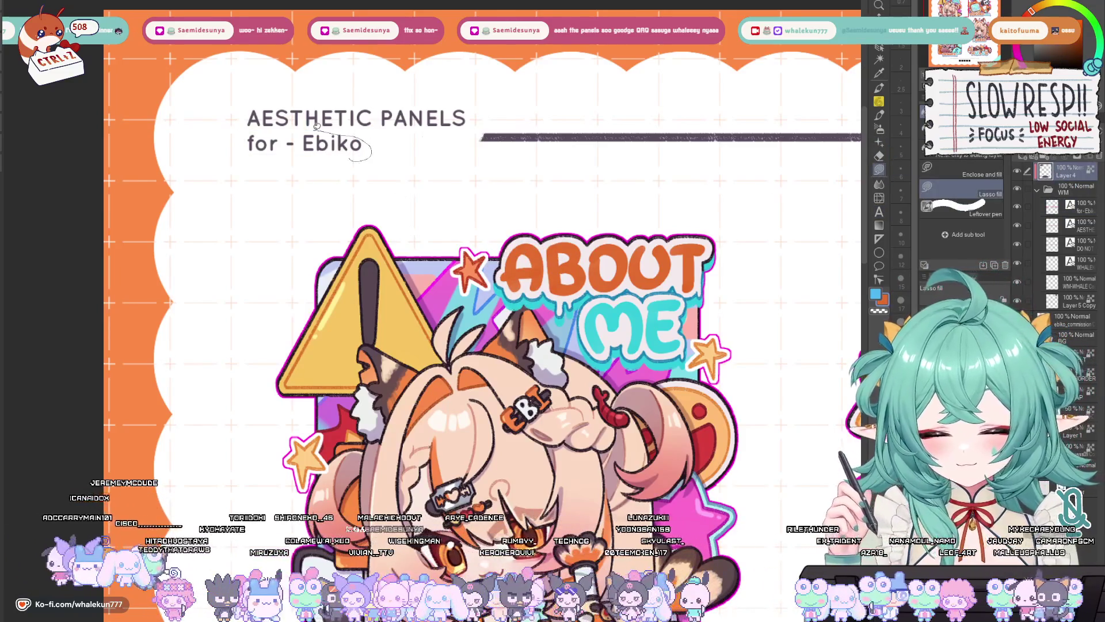
left_click_drag(353, 154, 310, 150)
scroll(446, 179, "down", 5)
scroll(554, 504, "up", 4)
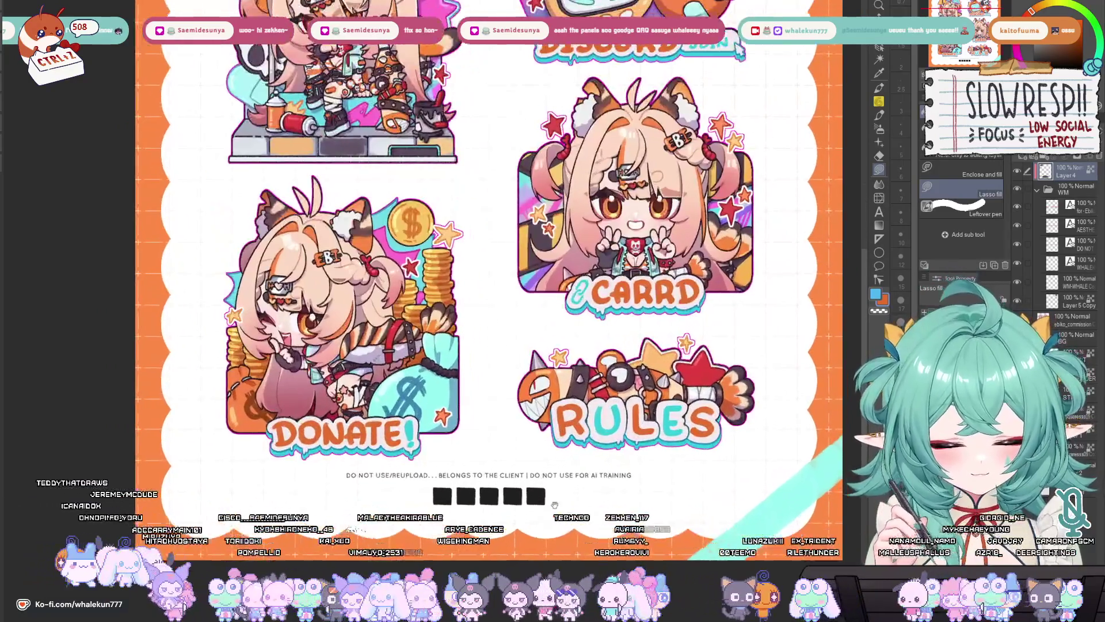
Step: Move the title text layer a few pixels lower on the sheet
left_click_drag(554, 504, 537, 464)
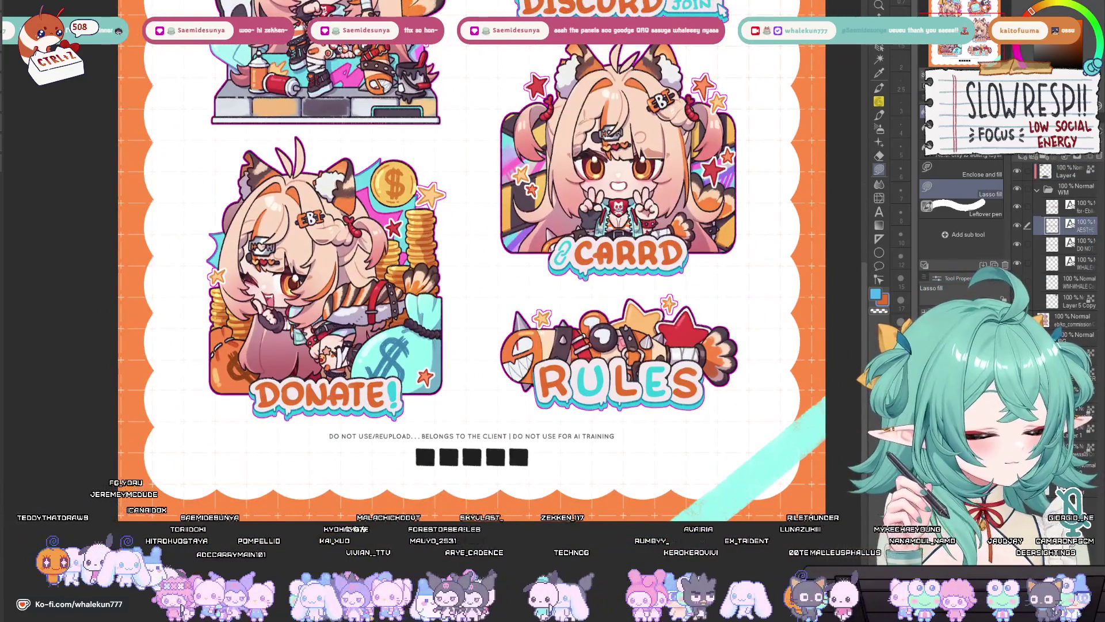
left_click(1075, 244)
scroll(504, 259, "down", 4)
scroll(504, 259, "up", 2)
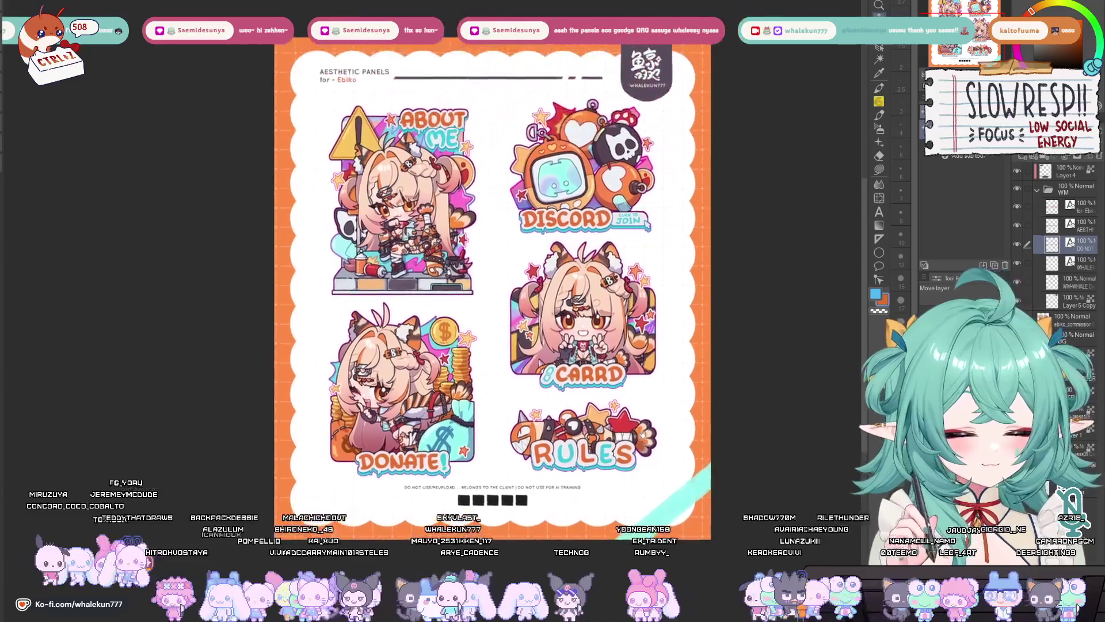
scroll(646, 406, "up", 1)
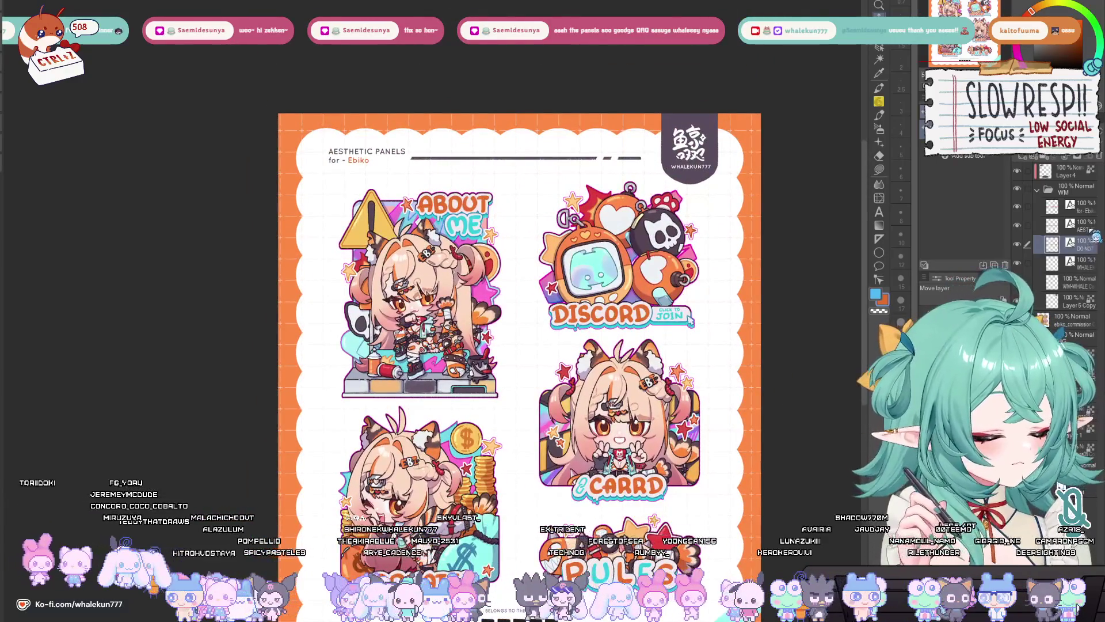
left_click(1072, 226)
left_click_drag(584, 328, 581, 343)
key("Down")
key("Down")
key("Down")
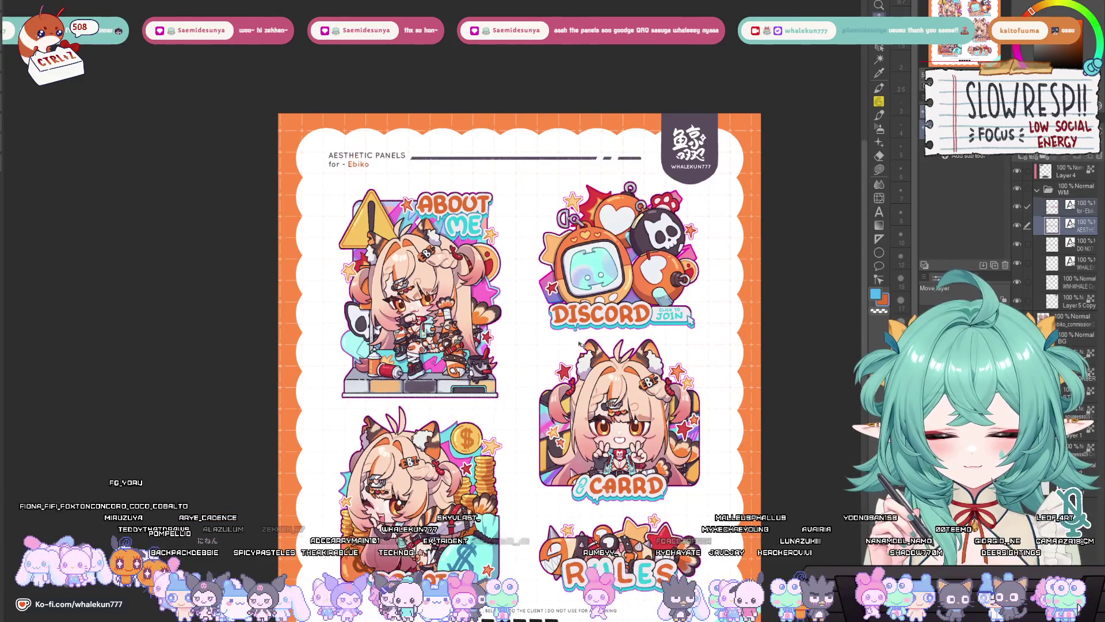
Step: Recolour the word Ebiko orange on Layer 4, undoing stray fills on other letters
left_click(1070, 171)
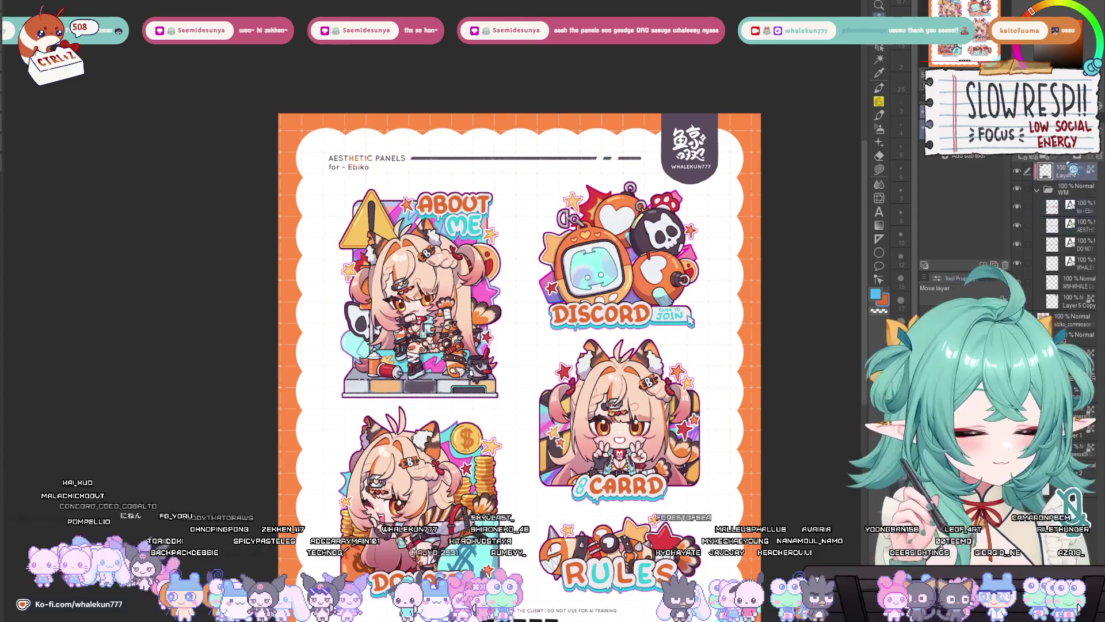
key("m")
scroll(384, 180, "up", 5)
scroll(383, 180, "up", 3)
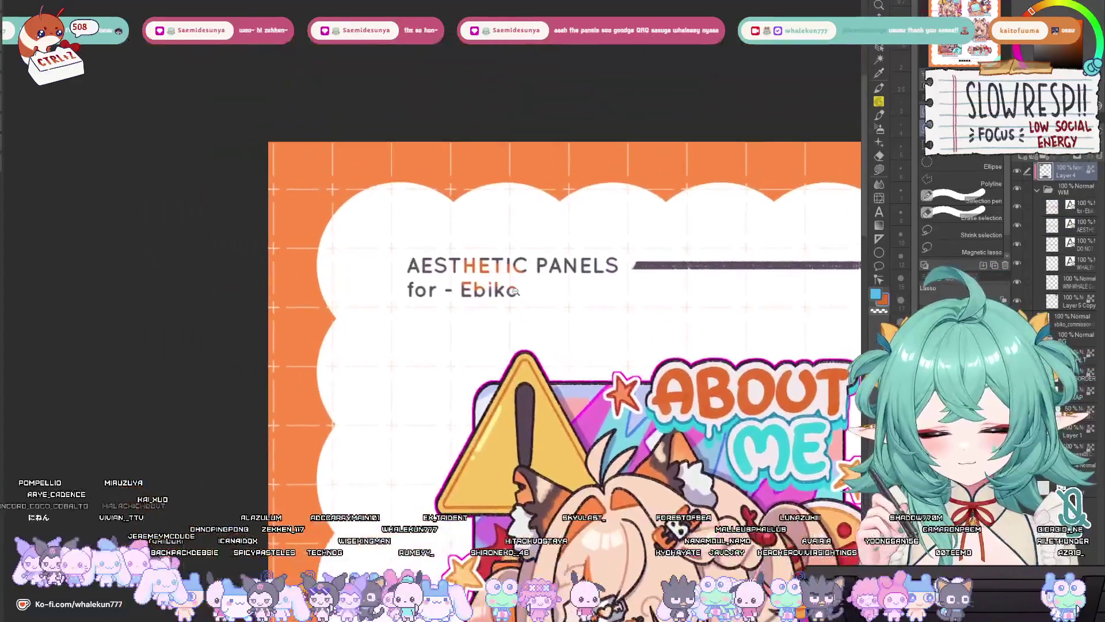
left_click_drag(620, 285, 638, 285)
key("g")
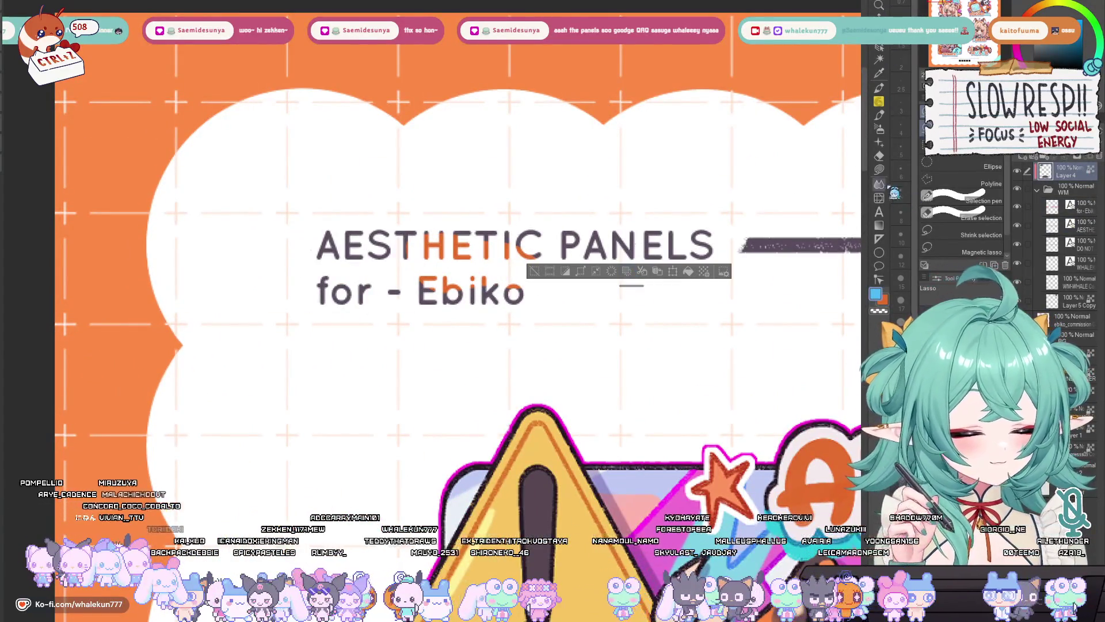
key("ctrl+d")
left_click(529, 256, "alt")
left_click_drag(535, 265, 581, 259)
mouse_move(590, 190)
left_mouse_down()
mouse_move(368, 271)
mouse_move(531, 290)
left_mouse_up()
key("ctrl+z")
key("ctrl+z")
key("ctrl+z")
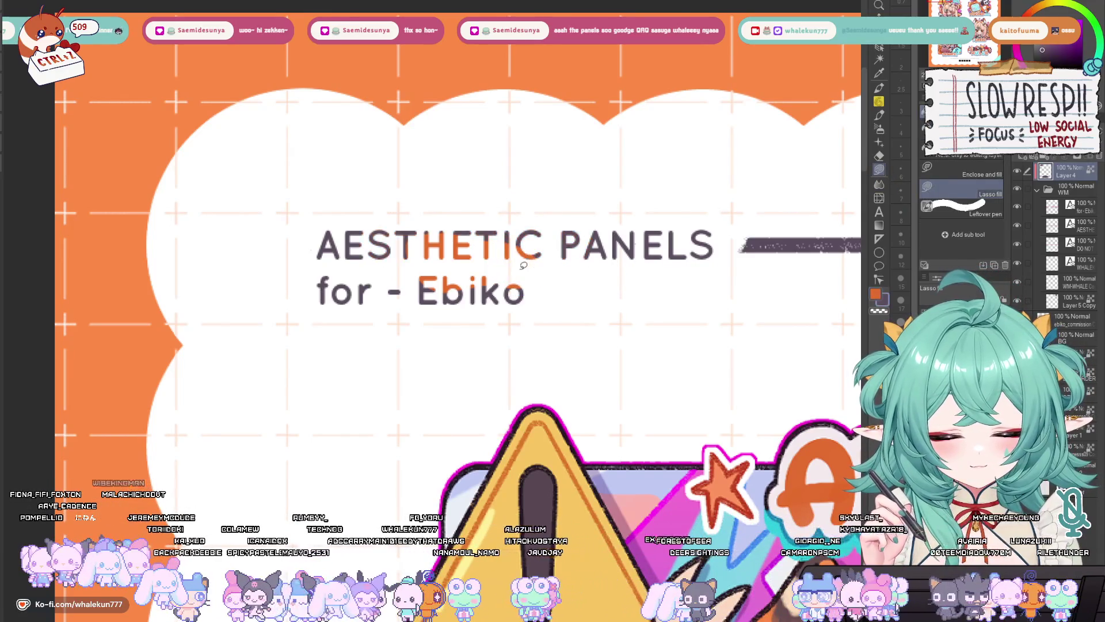
mouse_move(455, 266)
left_mouse_down()
mouse_move(438, 263)
mouse_move(561, 319)
mouse_move(585, 291)
left_mouse_up()
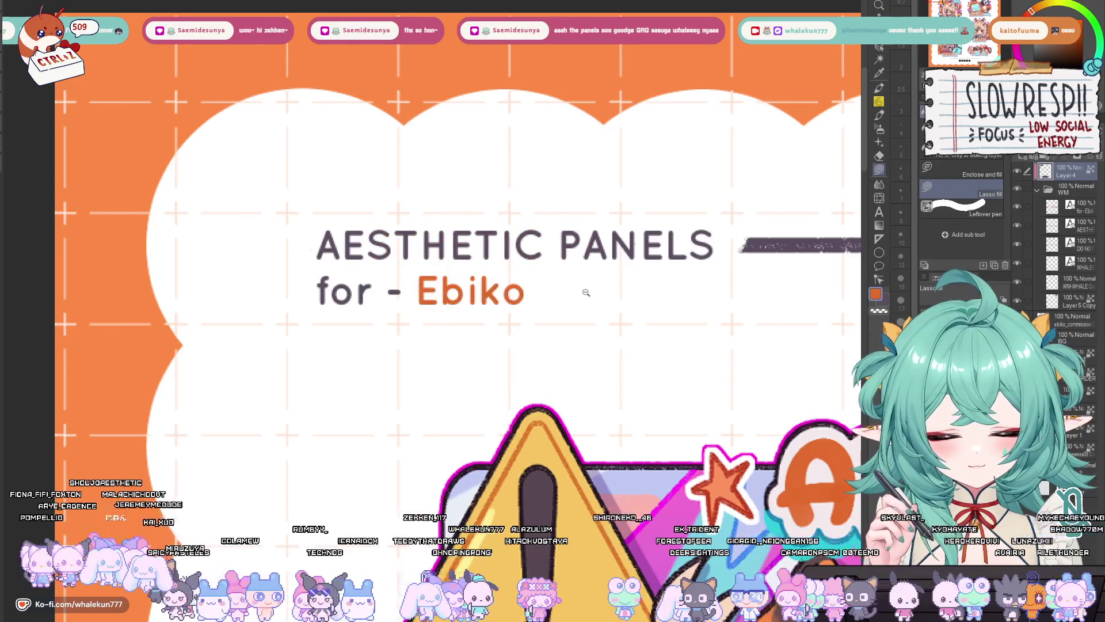
scroll(585, 291, "down", 3)
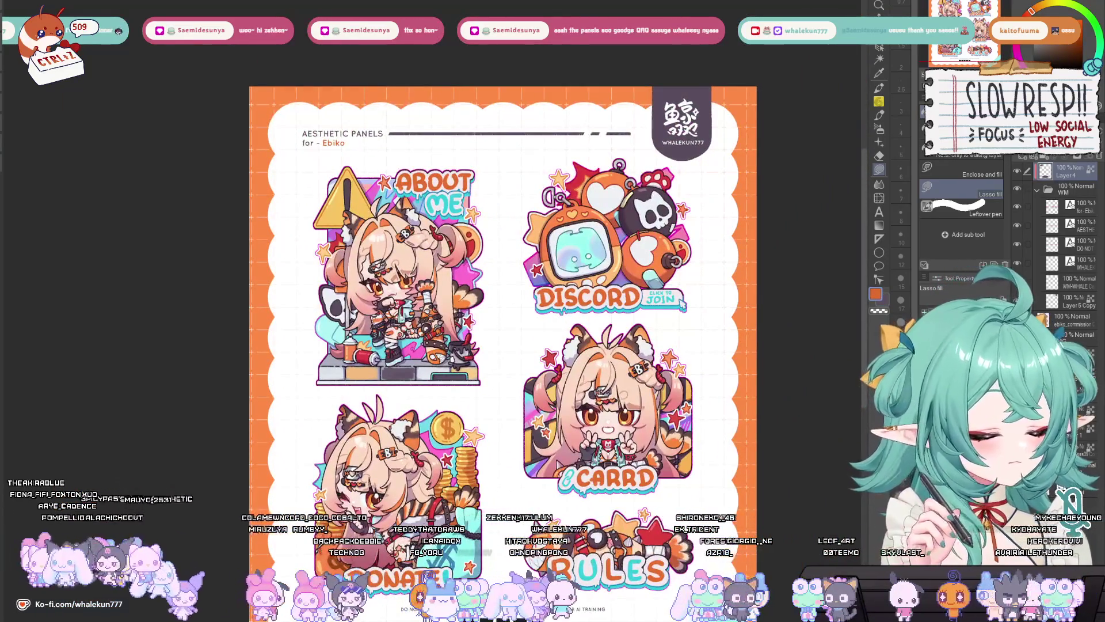
Step: Nudge the divider line, footer disclaimer and row of black squares into position
left_click(878, 46)
key("Down")
key("Down")
key("Down")
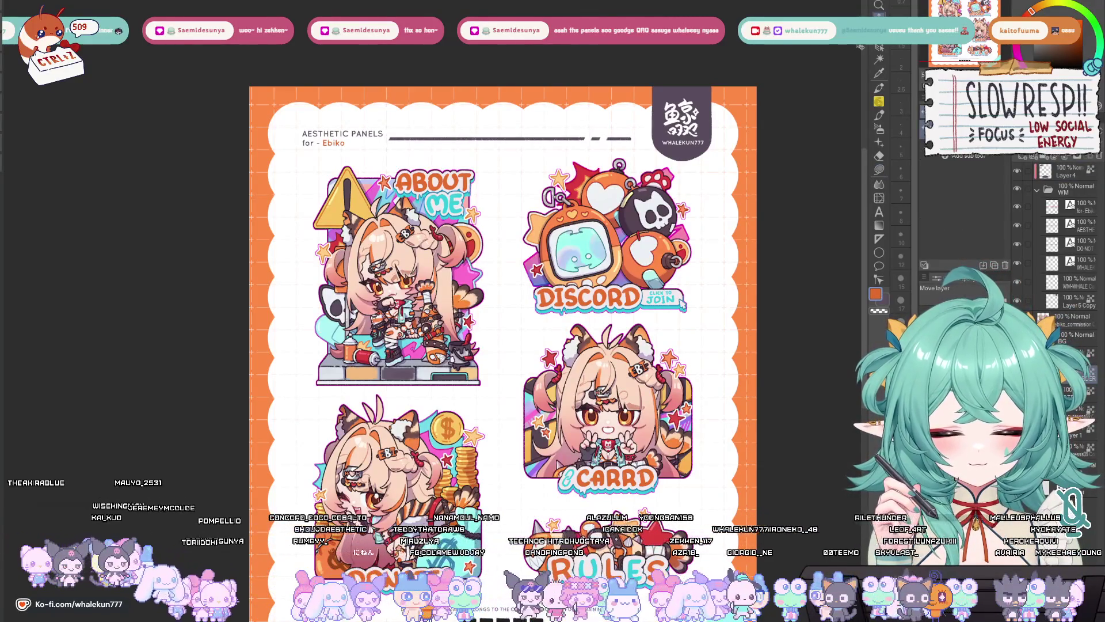
key("Right")
key("Right")
key("Right")
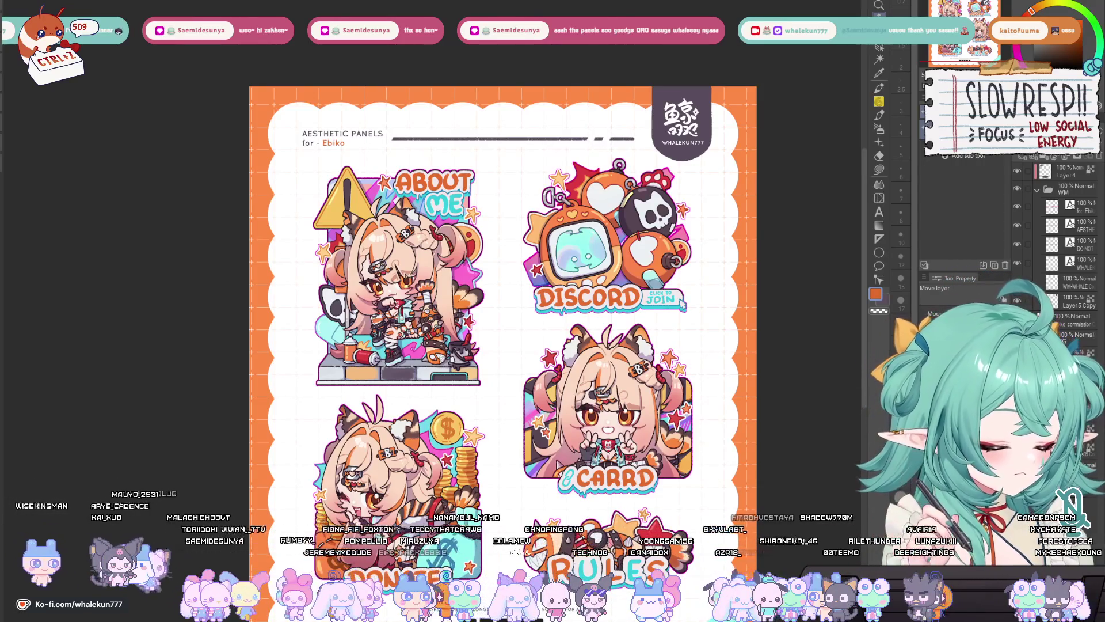
scroll(499, 287, "down", 3)
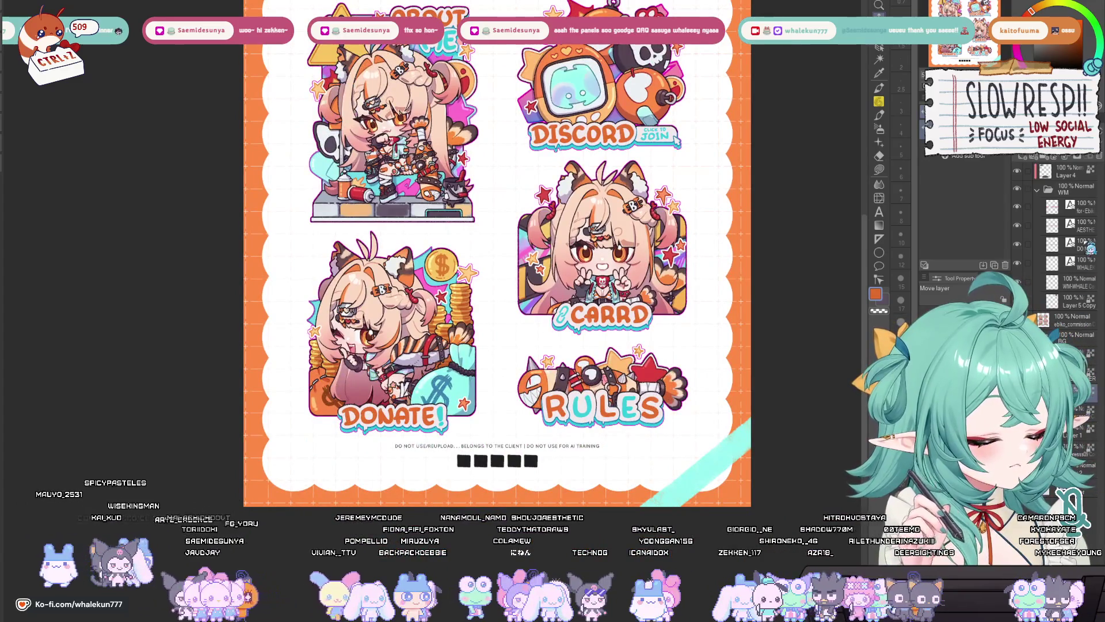
left_click(1082, 245)
key("Down")
key("Down")
key("Down")
key("Down")
key("Down")
key("Down")
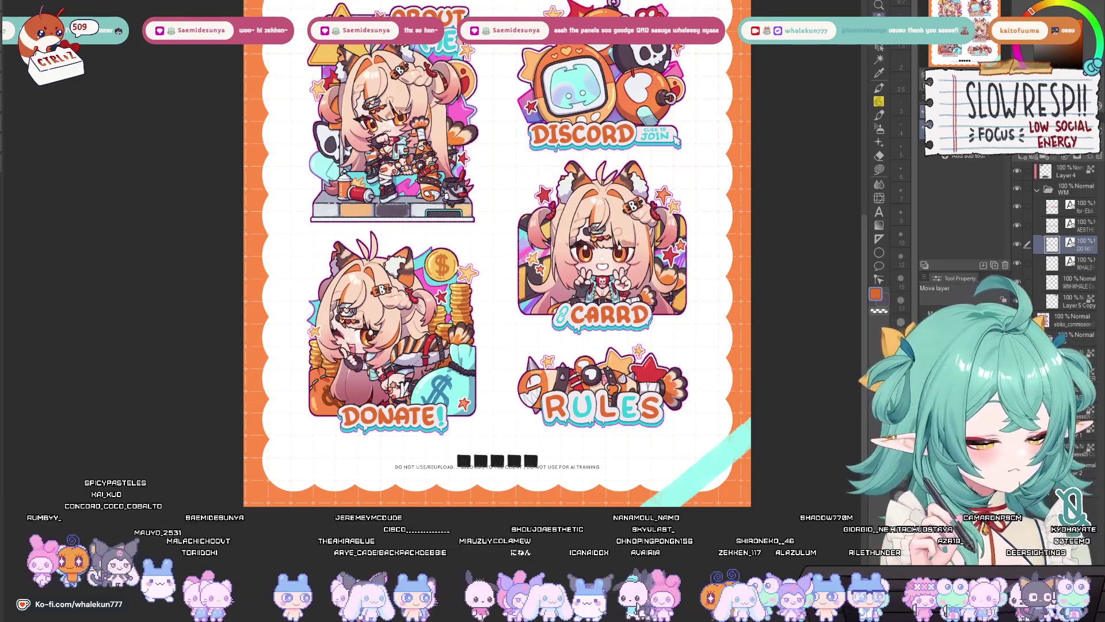
left_click(1076, 392)
key("Up")
key("Up")
key("Up")
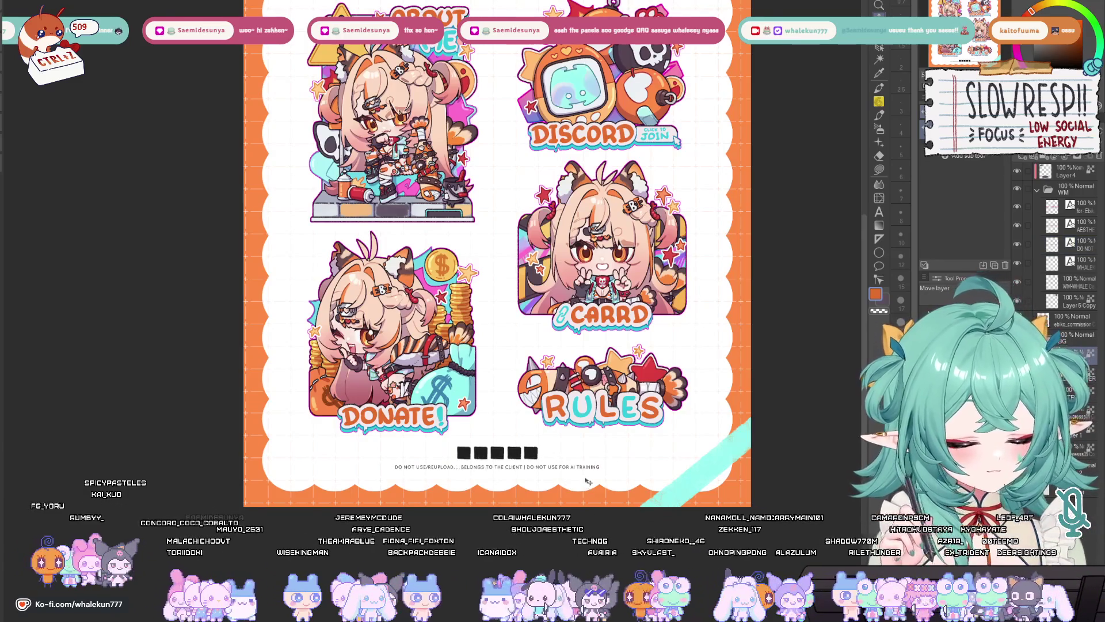
key("Down")
key("Down")
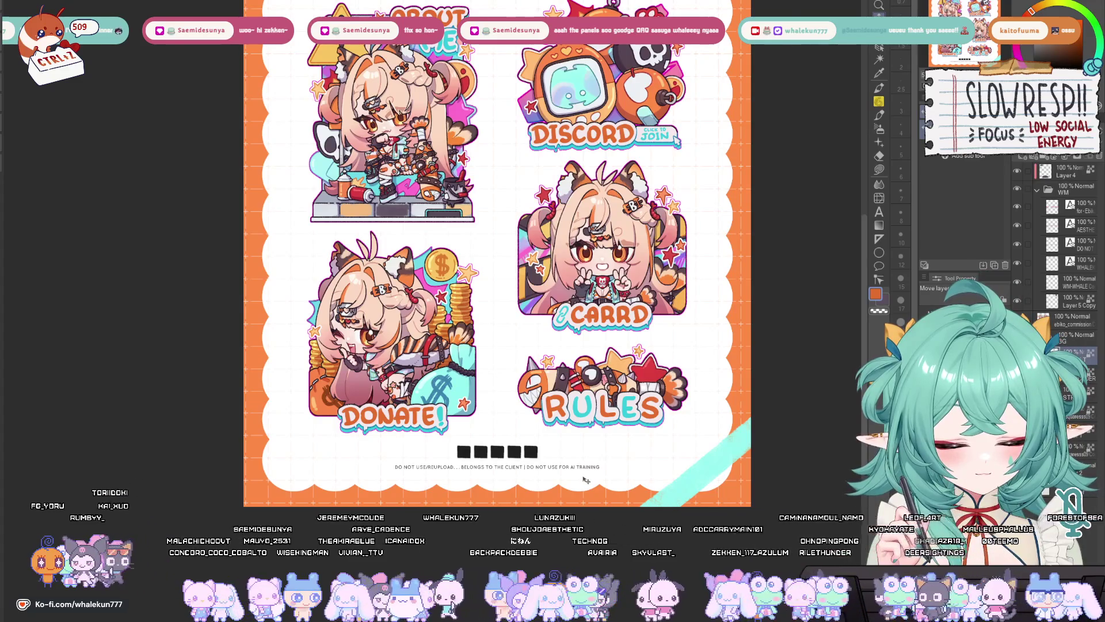
Step: Fill the first four squares with peach, orange, dark brown and red sampled from the artwork
key("g")
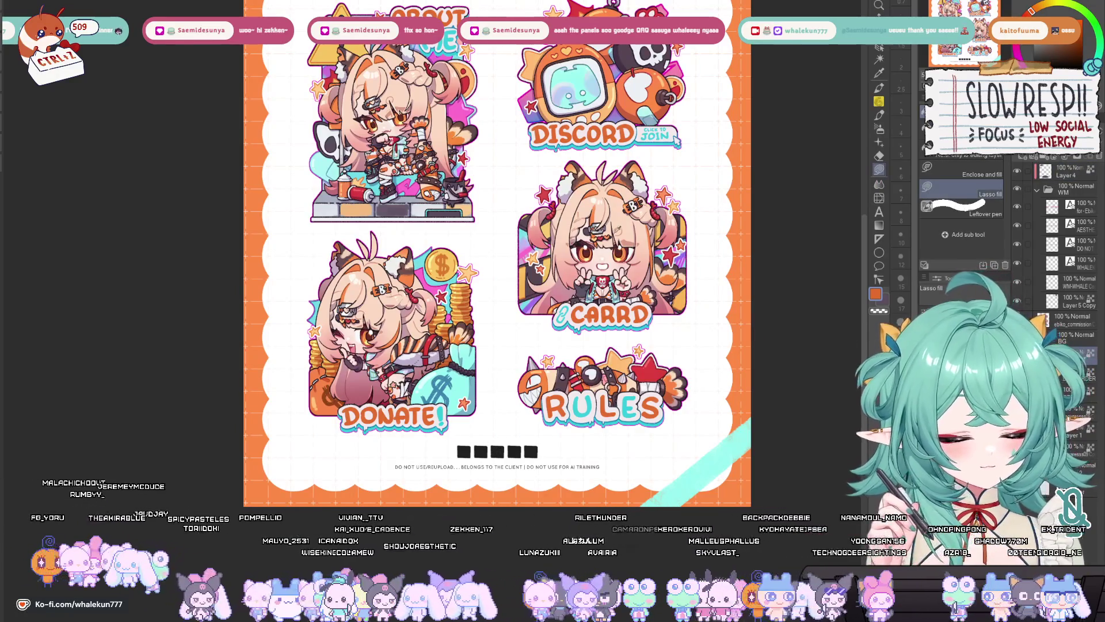
left_click(622, 220, "alt")
mouse_move(461, 434)
left_mouse_down()
mouse_move(478, 452)
mouse_move(452, 440)
mouse_move(473, 455)
mouse_move(489, 444)
mouse_move(506, 460)
mouse_move(489, 441)
left_mouse_up()
left_click(532, 403, "alt")
left_click(403, 272, "alt")
mouse_move(541, 418)
left_mouse_down()
mouse_move(517, 475)
mouse_move(494, 452)
mouse_move(513, 460)
mouse_move(538, 445)
mouse_move(520, 450)
left_mouse_up()
left_click(587, 290, "alt")
left_click(484, 459, "alt")
Step: Sample cyan and other colours for the last swatch, undoing an accidental pink on the rule line
left_click(446, 396, "alt")
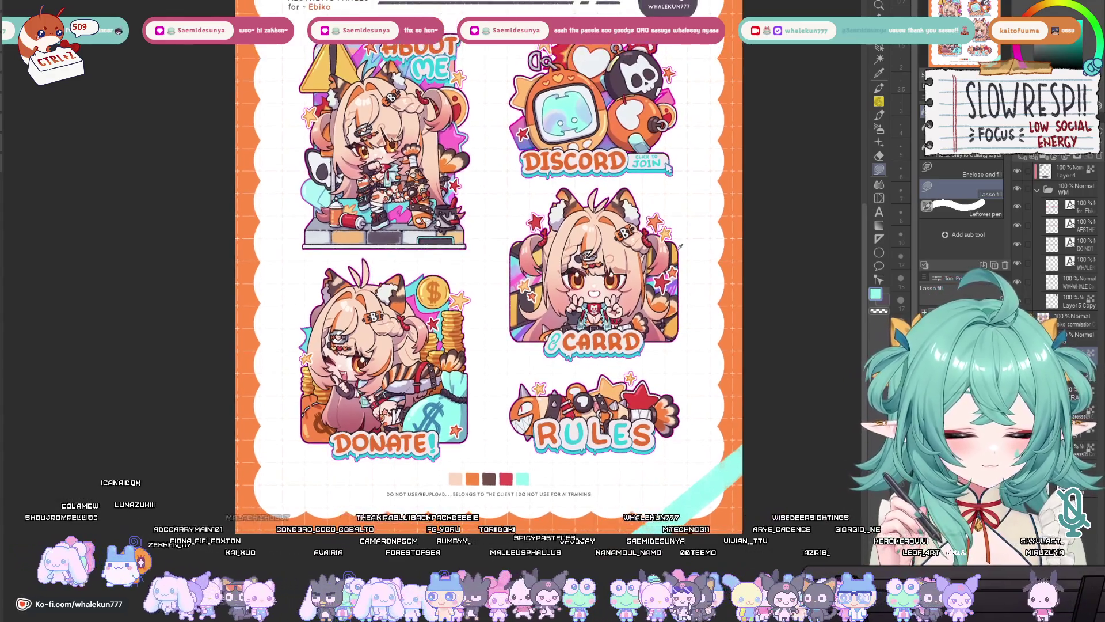
left_click(670, 246, "alt")
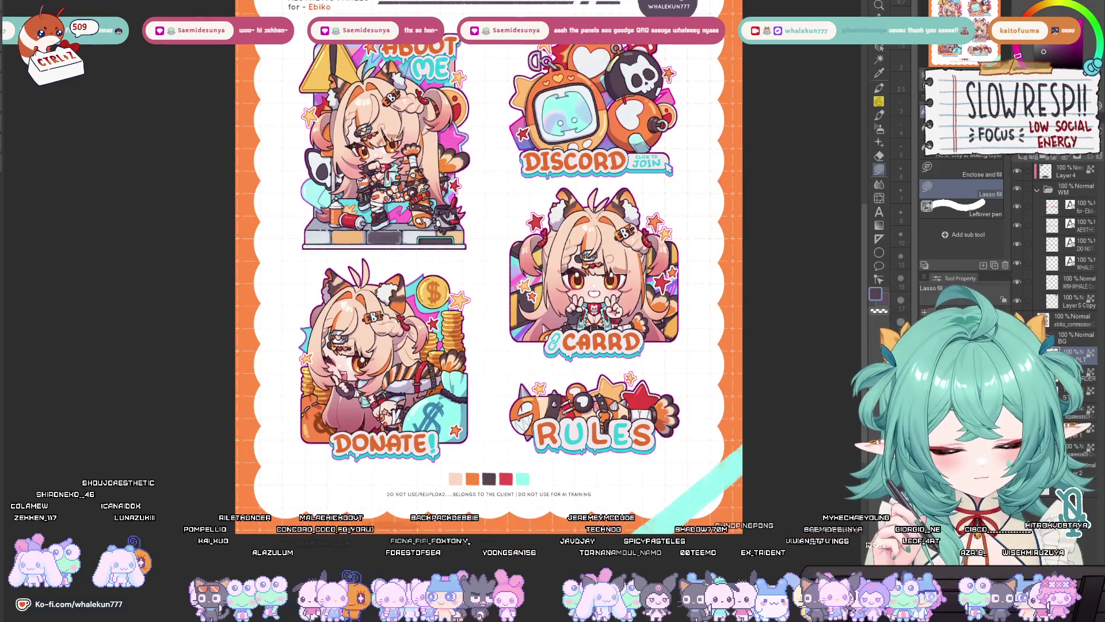
scroll(553, 403, "down", 1)
scroll(493, 288, "up", 2)
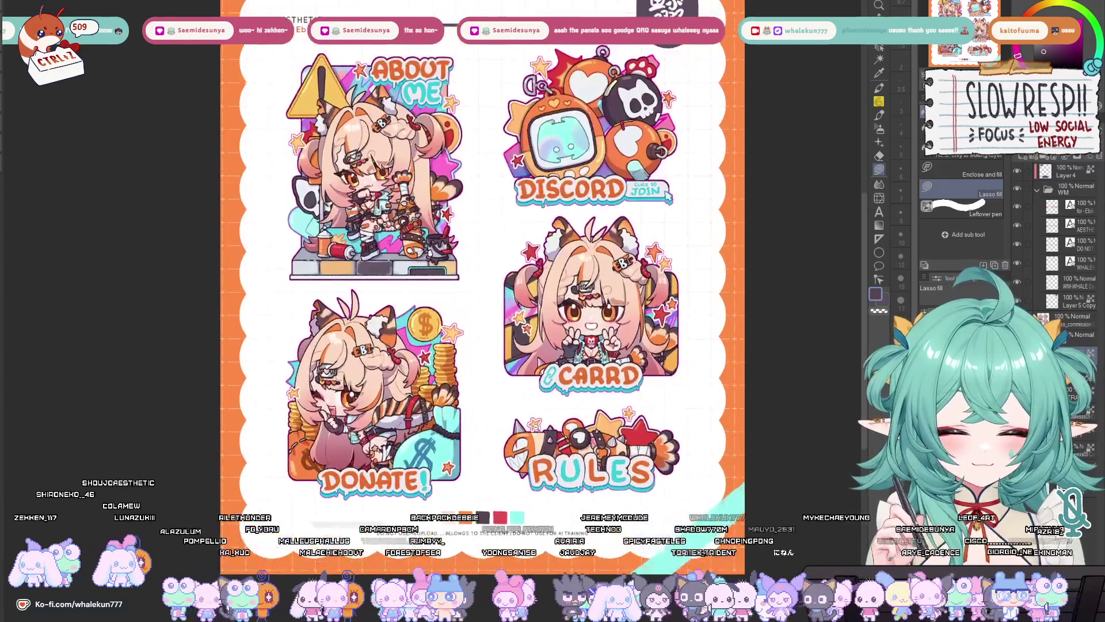
scroll(570, 434, "down", 2)
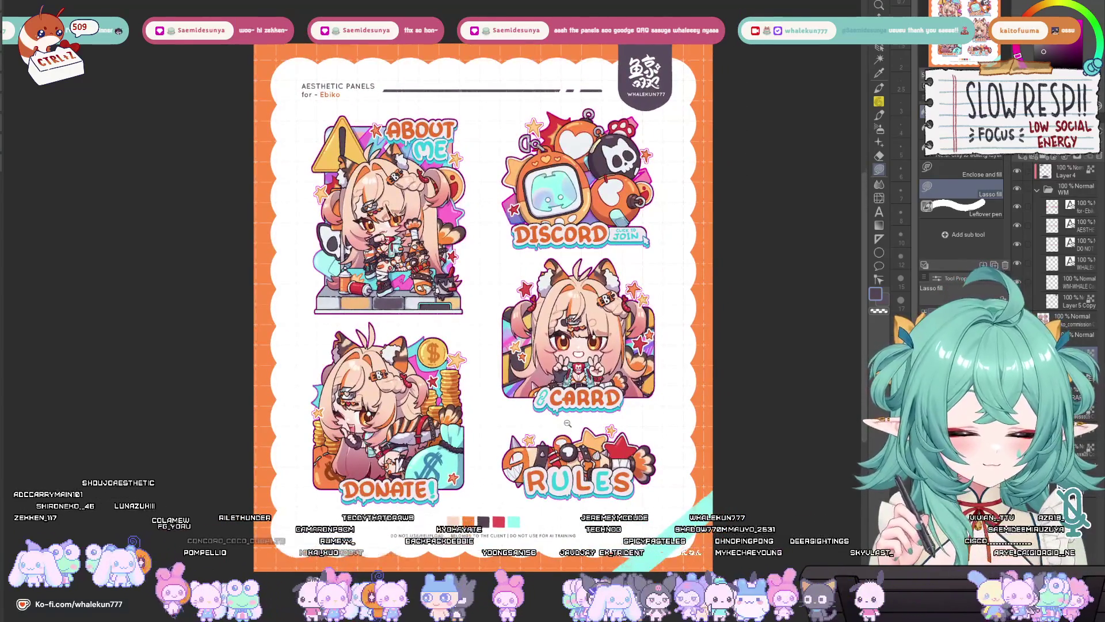
scroll(482, 279, "up", 1)
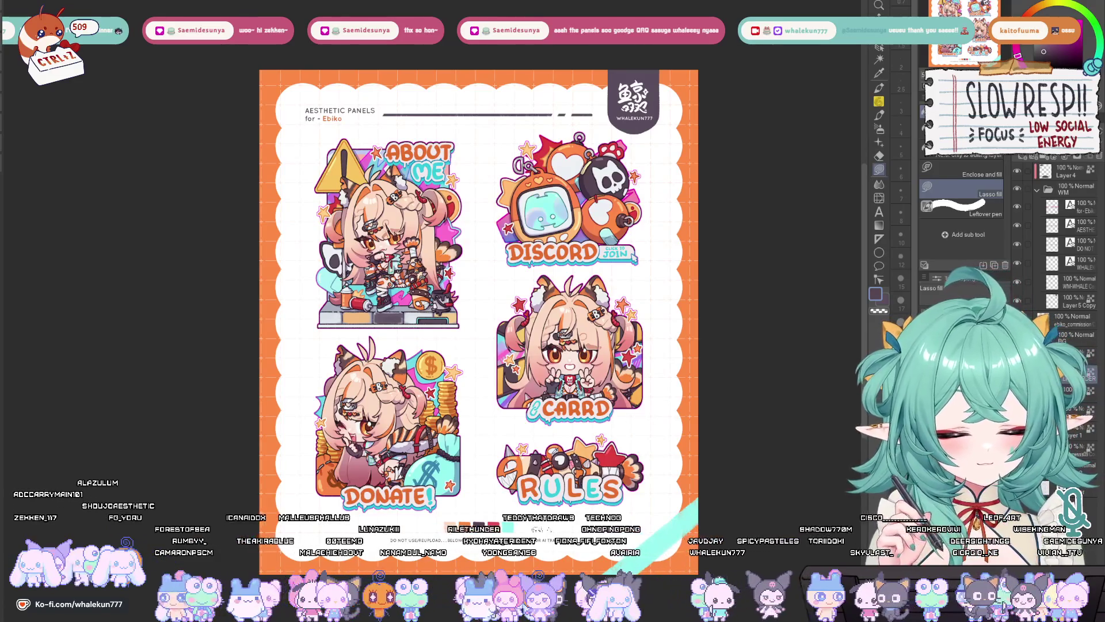
left_click(1017, 52)
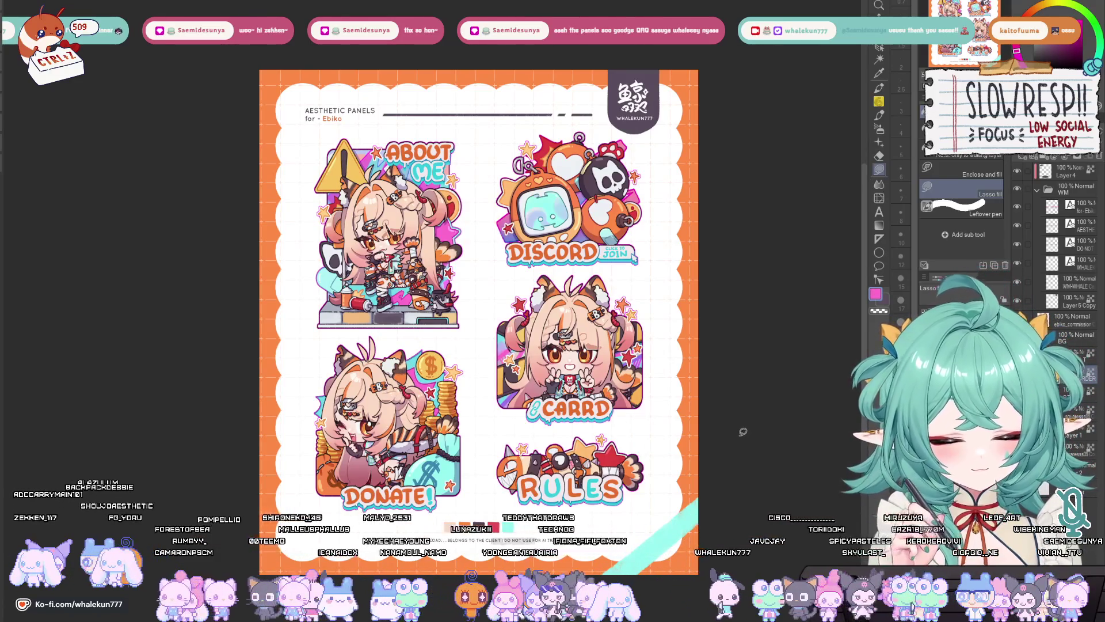
key("ctrl+z")
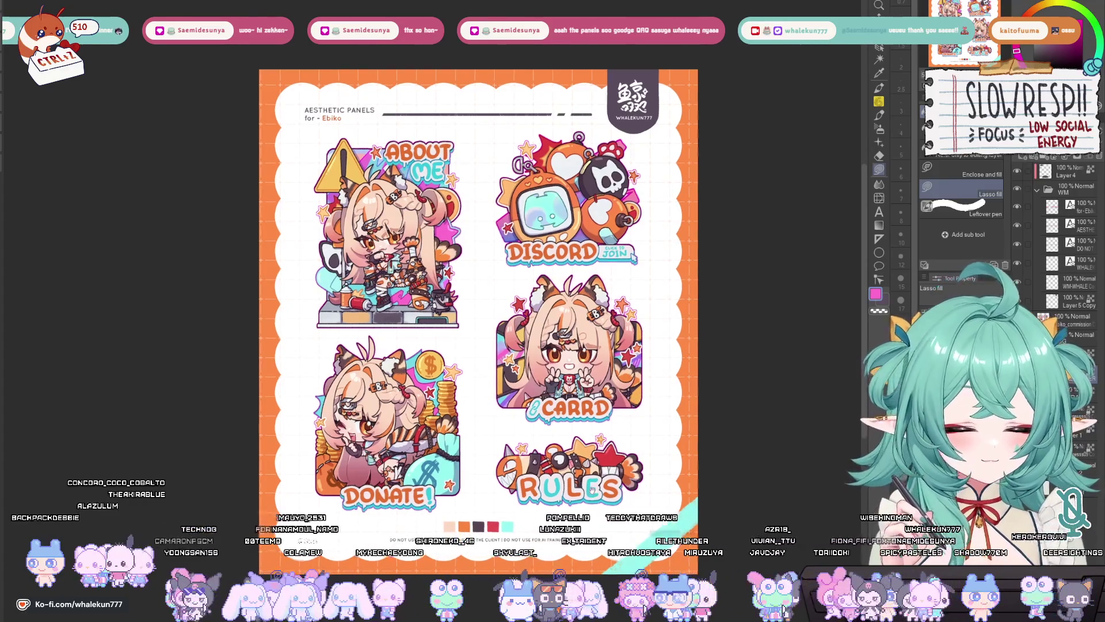
left_click_drag(606, 436, 600, 422)
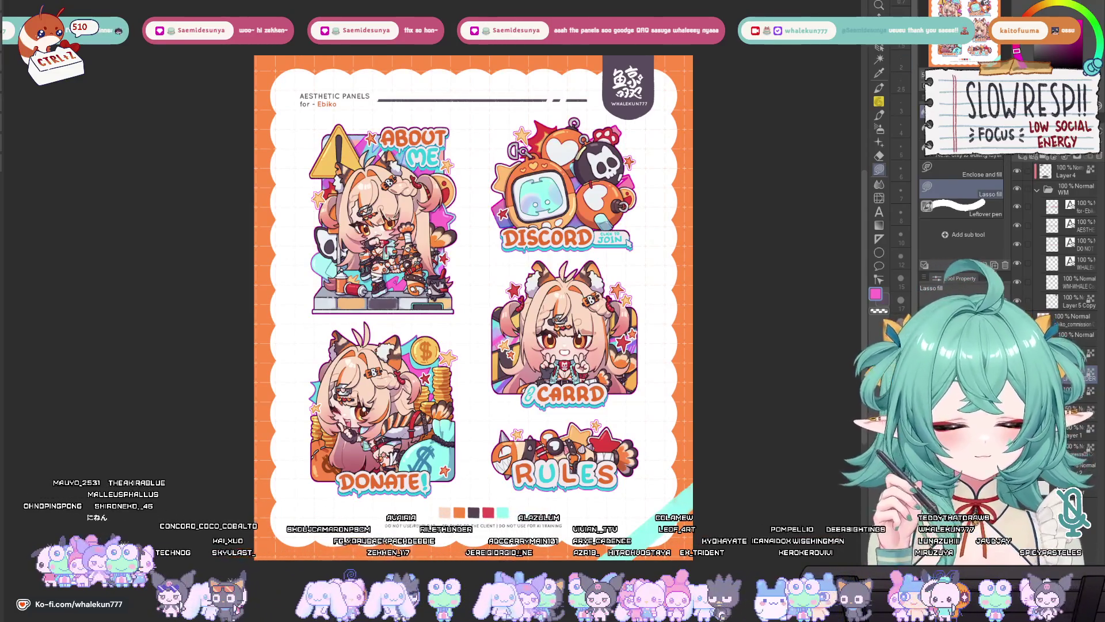
scroll(631, 307, "up", 1)
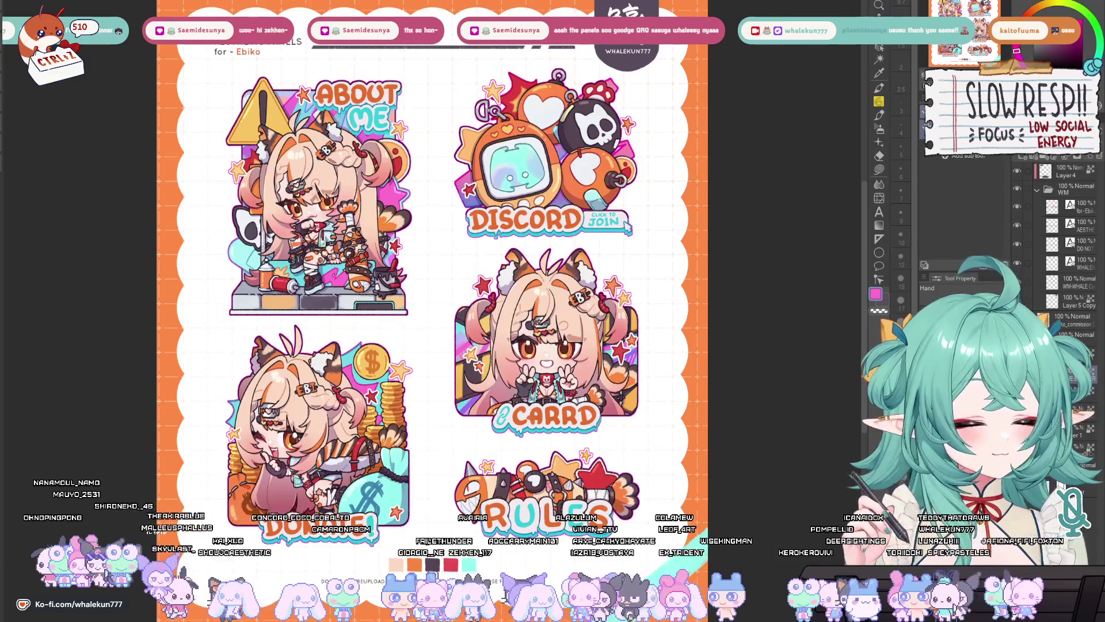